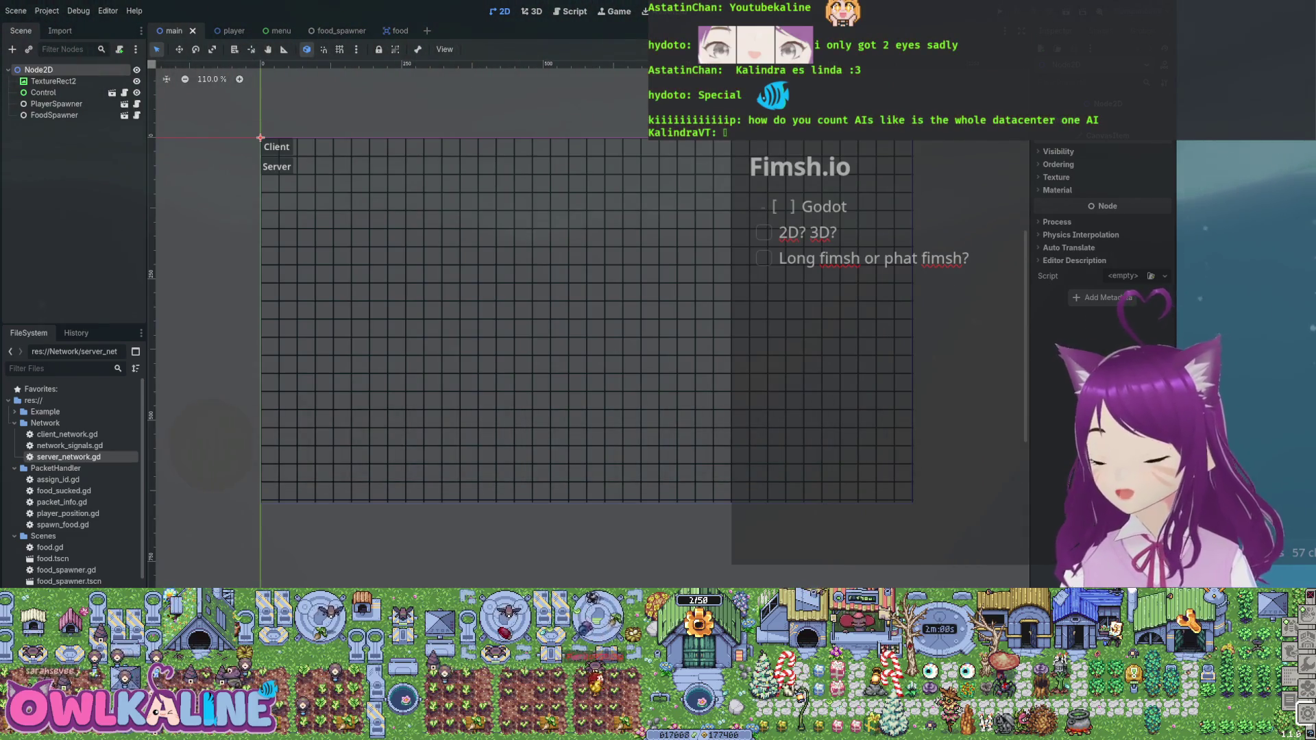
# - Run the project with F5 to launch the Fimshio debug instances
pyautogui.scroll(-3, 480, 308)
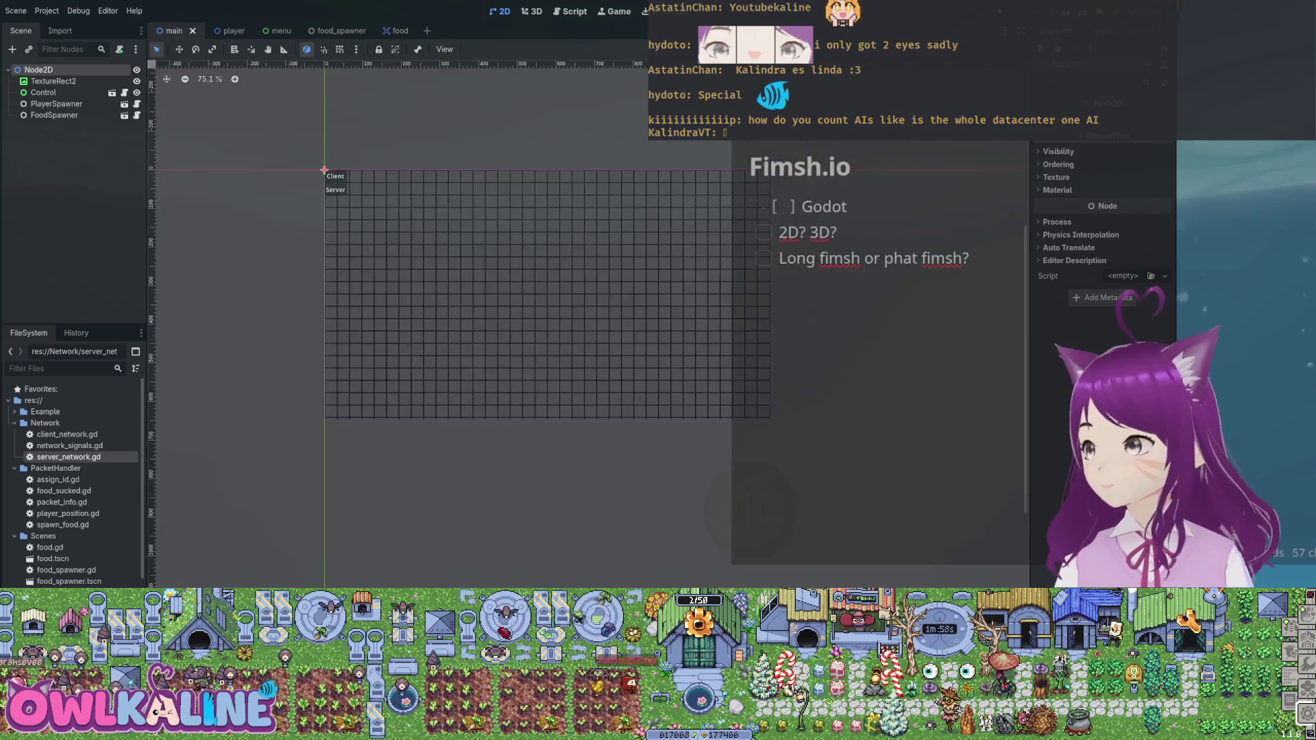
pyautogui.scroll(3, 411, 274)
pyautogui.scroll(3, 521, 308)
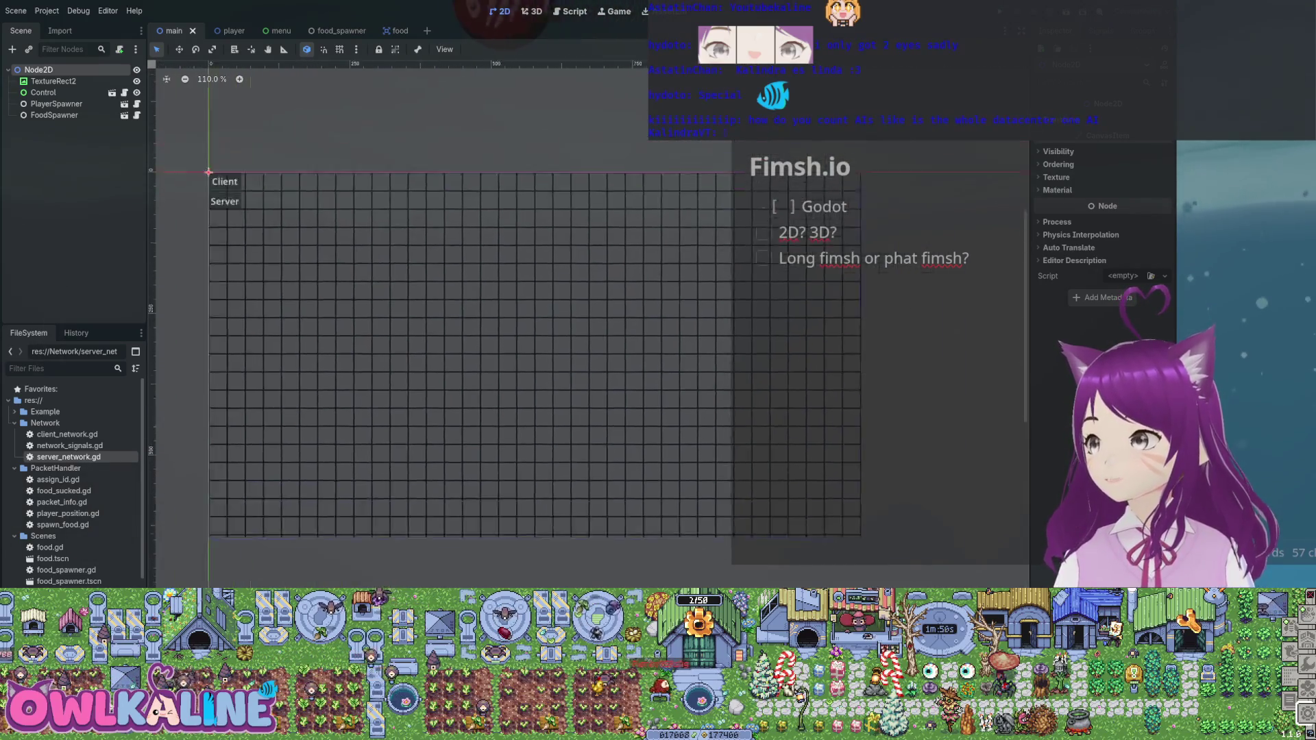
pyautogui.hscroll(-2, 520, 308)
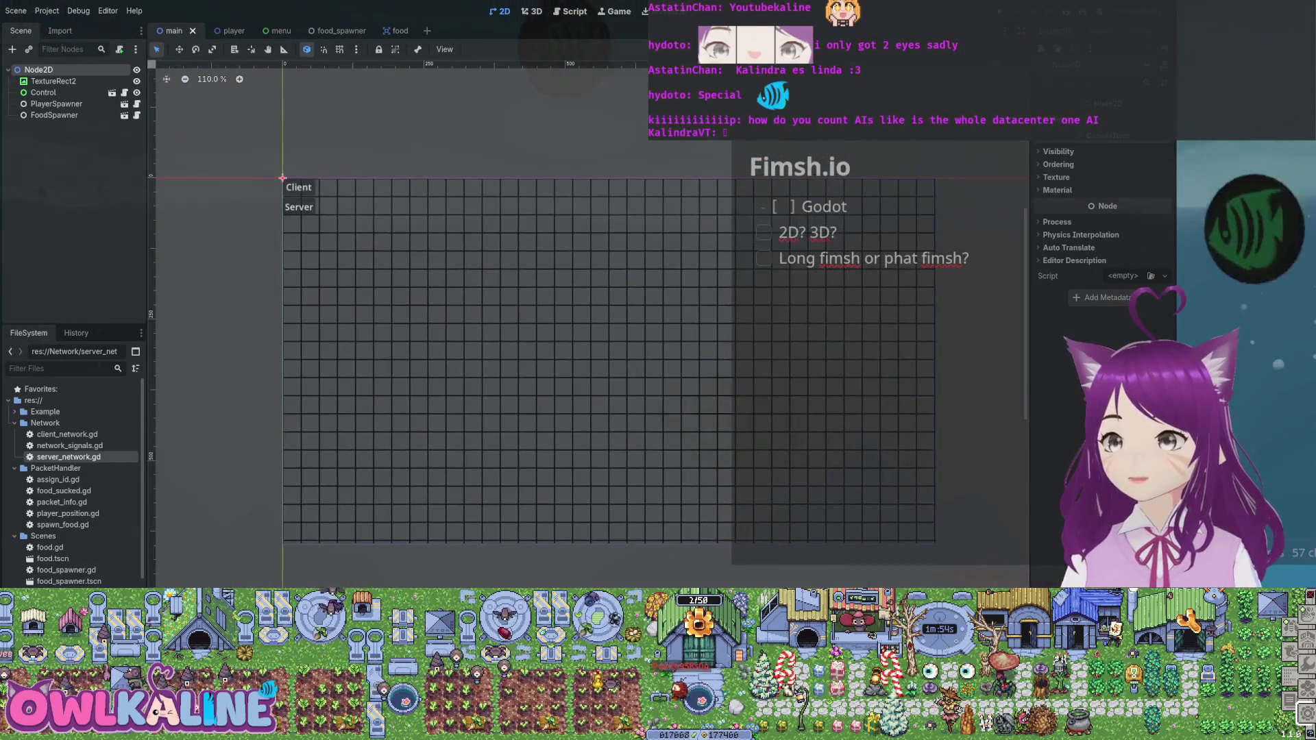
pyautogui.press('F5')
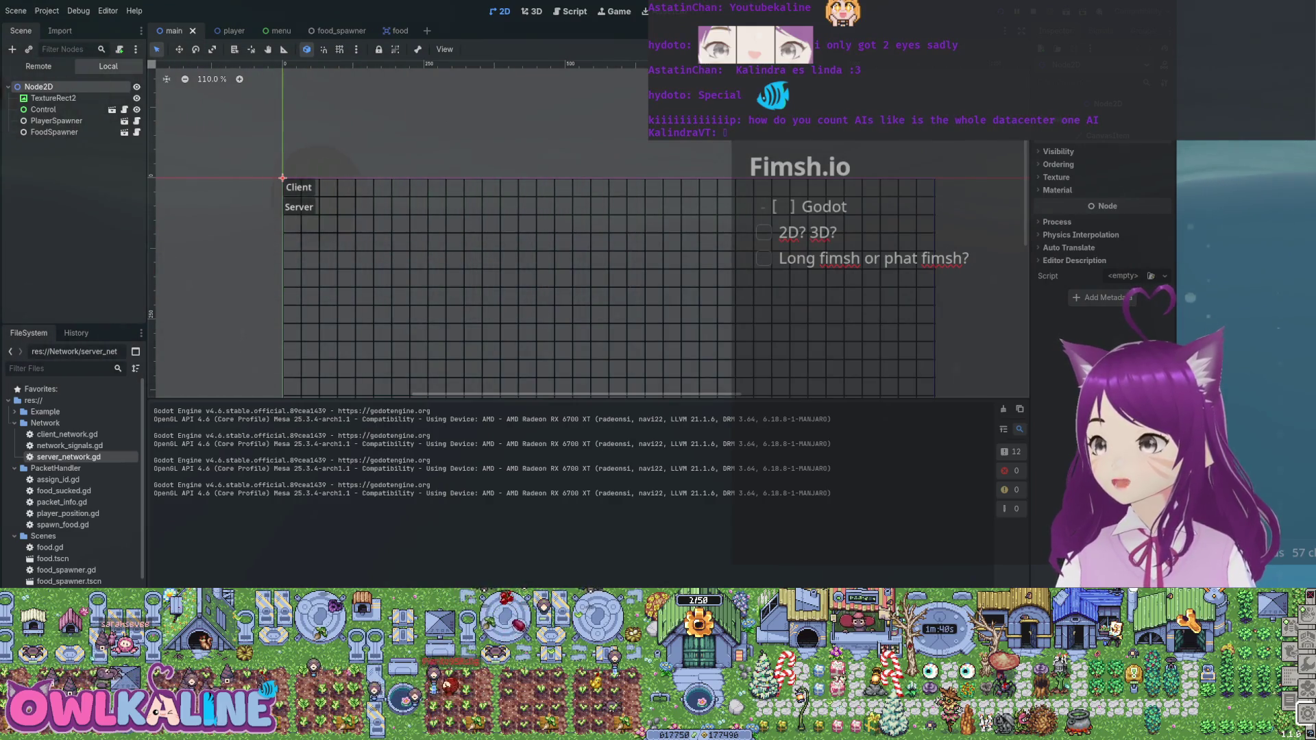
pyautogui.press('F5')
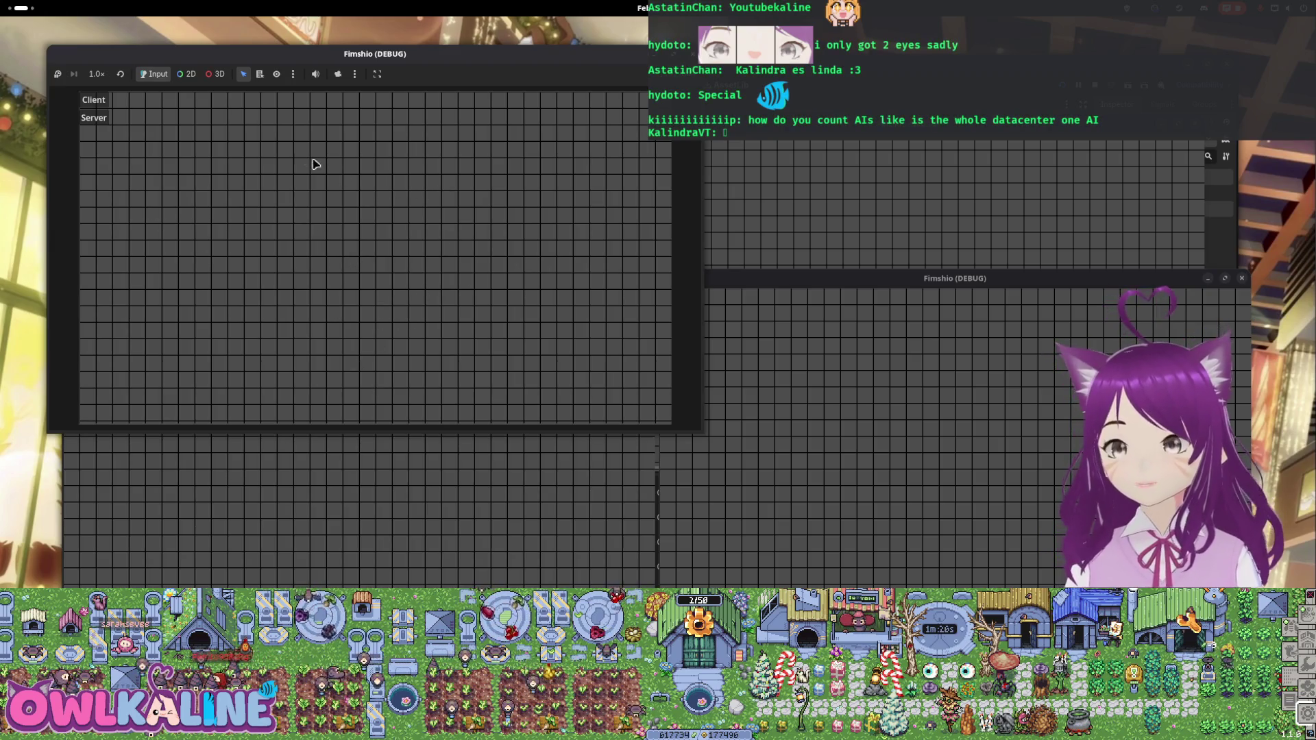
# - Start one Fimshio window as Server and connect the other as Client
pyautogui.click(89, 117)
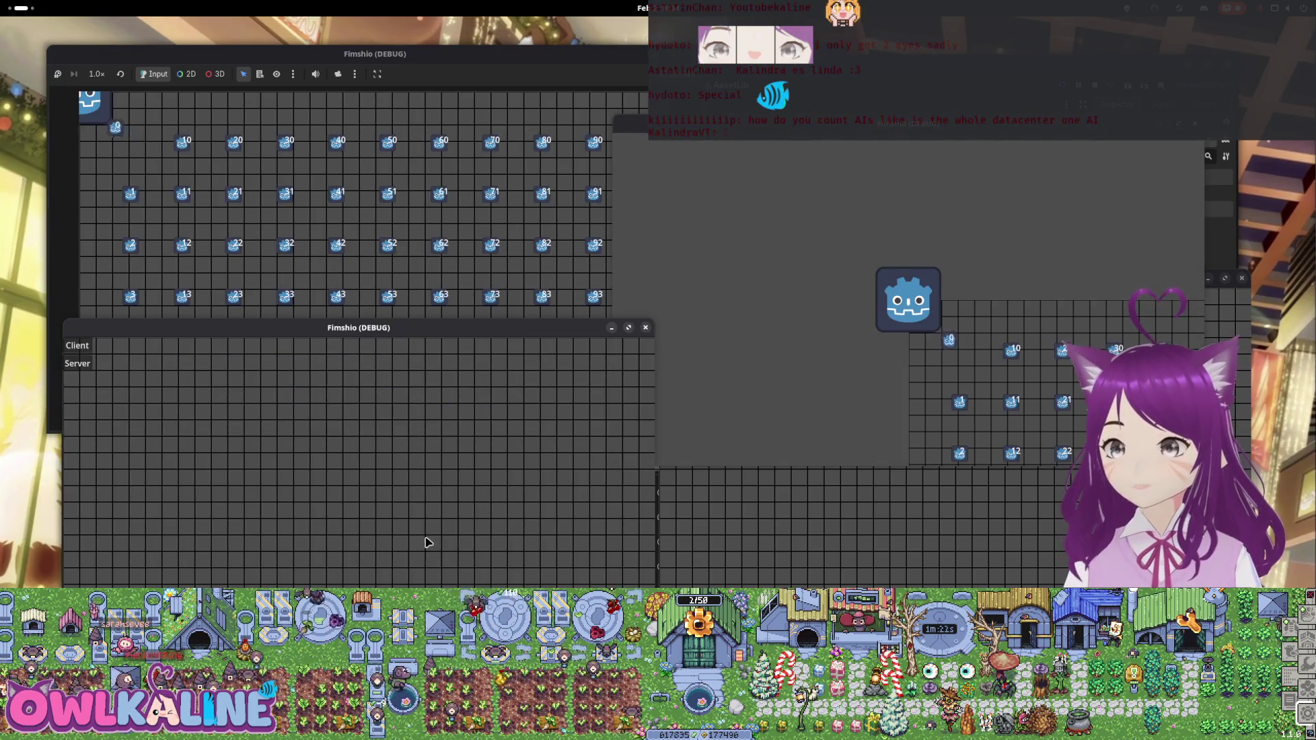
pyautogui.click(94, 362)
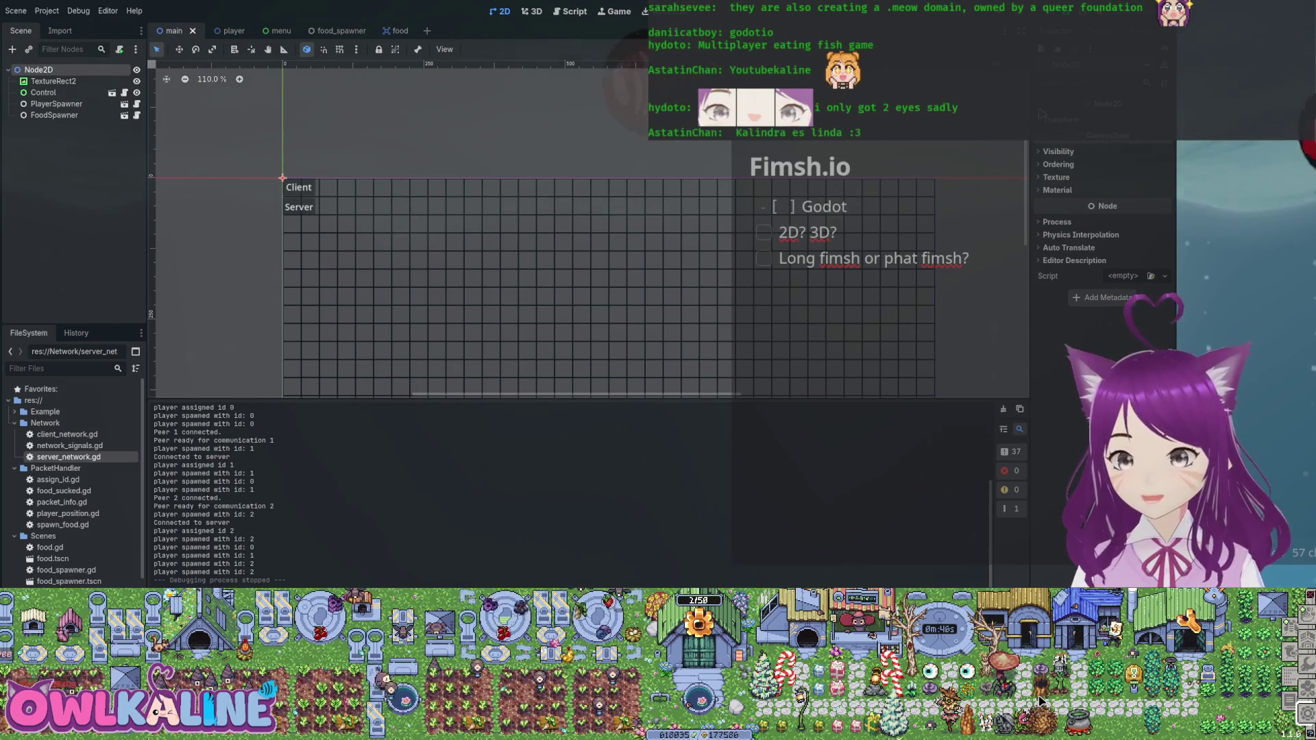
pyautogui.scroll(-3, 747, 221)
pyautogui.scroll(-3, 748, 221)
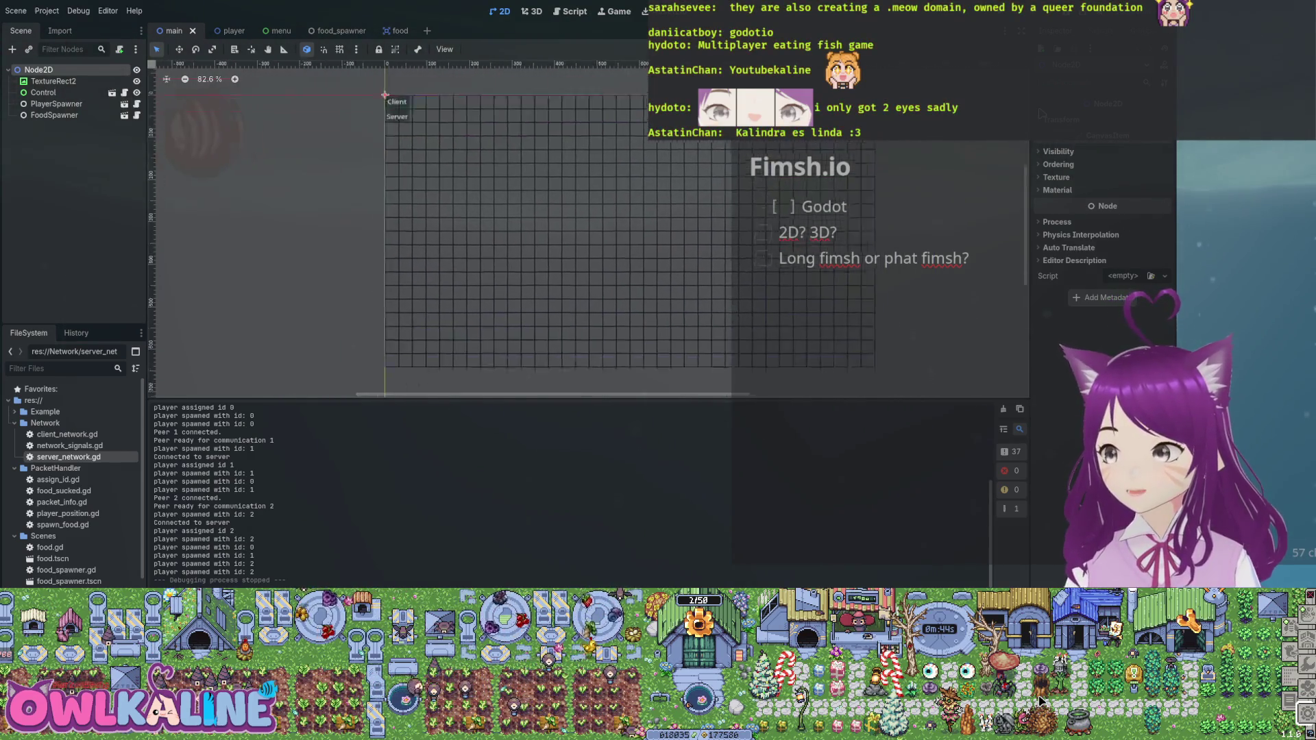
pyautogui.hscroll(3, 445, 226)
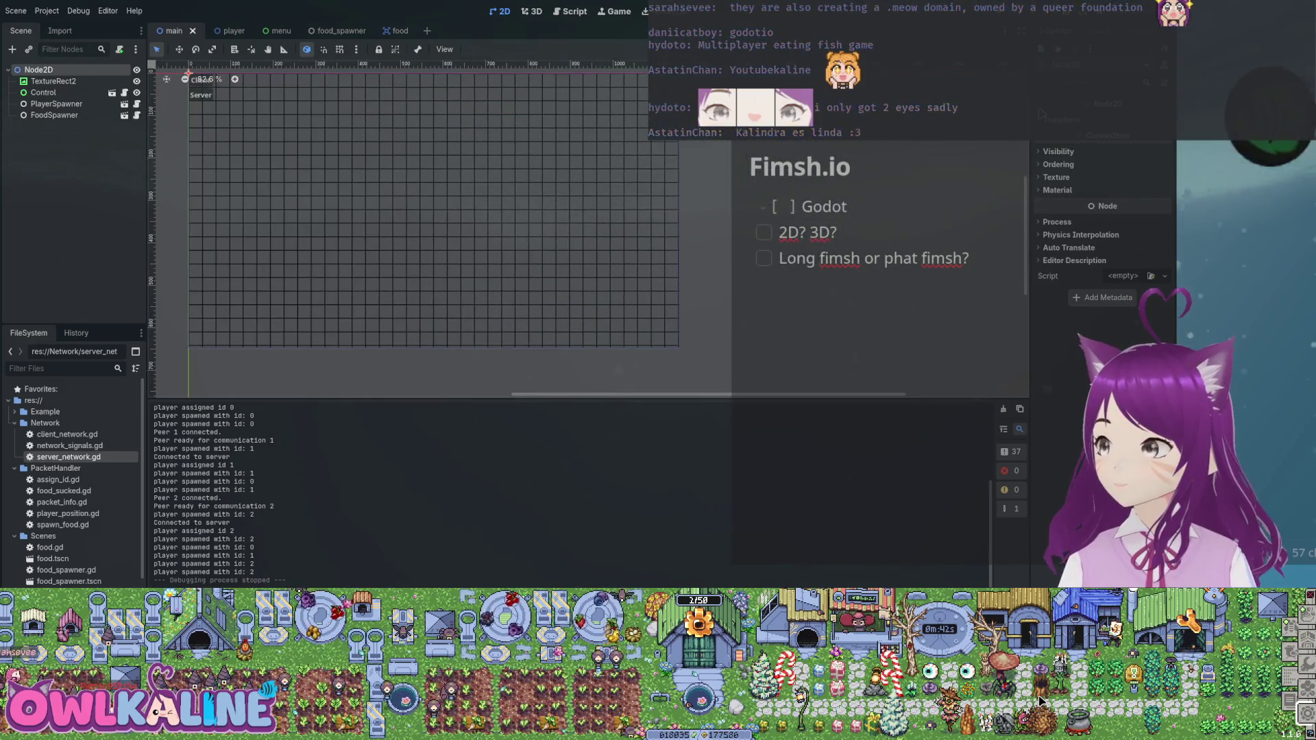
pyautogui.hscroll(-3, 445, 227)
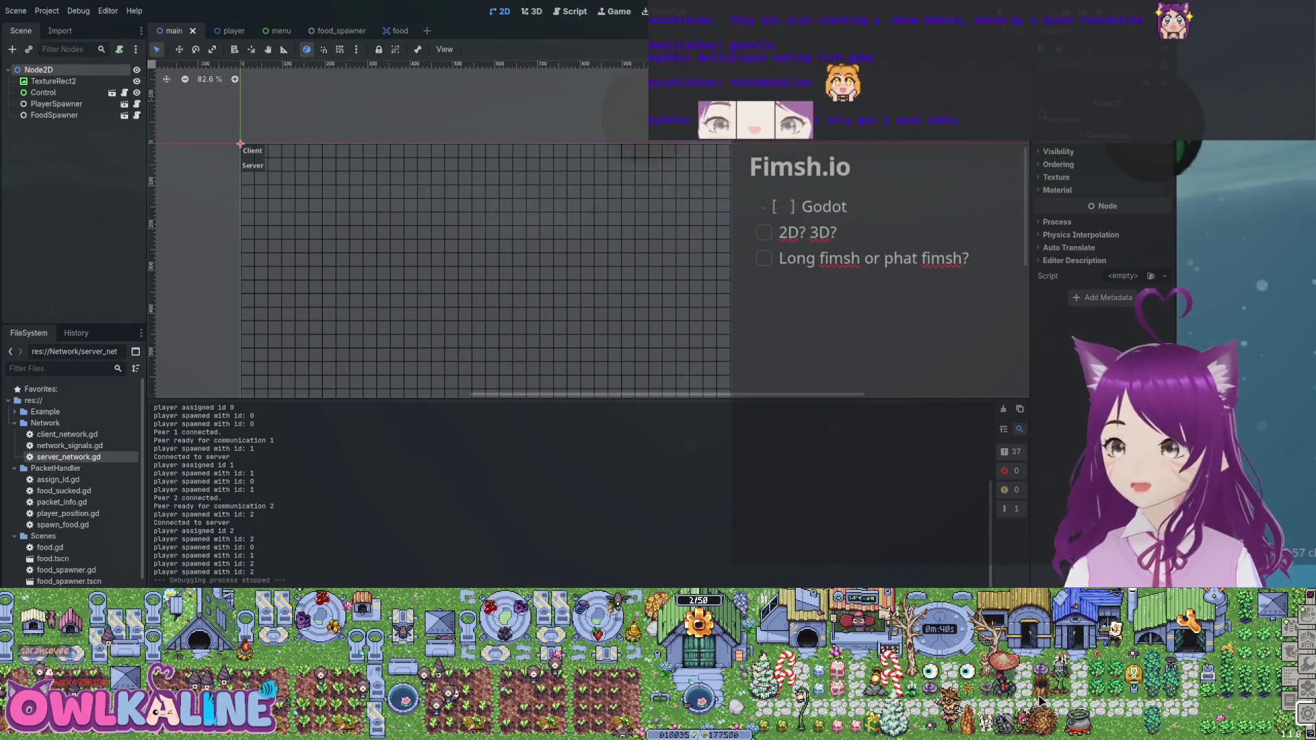
pyautogui.hscroll(3, 445, 227)
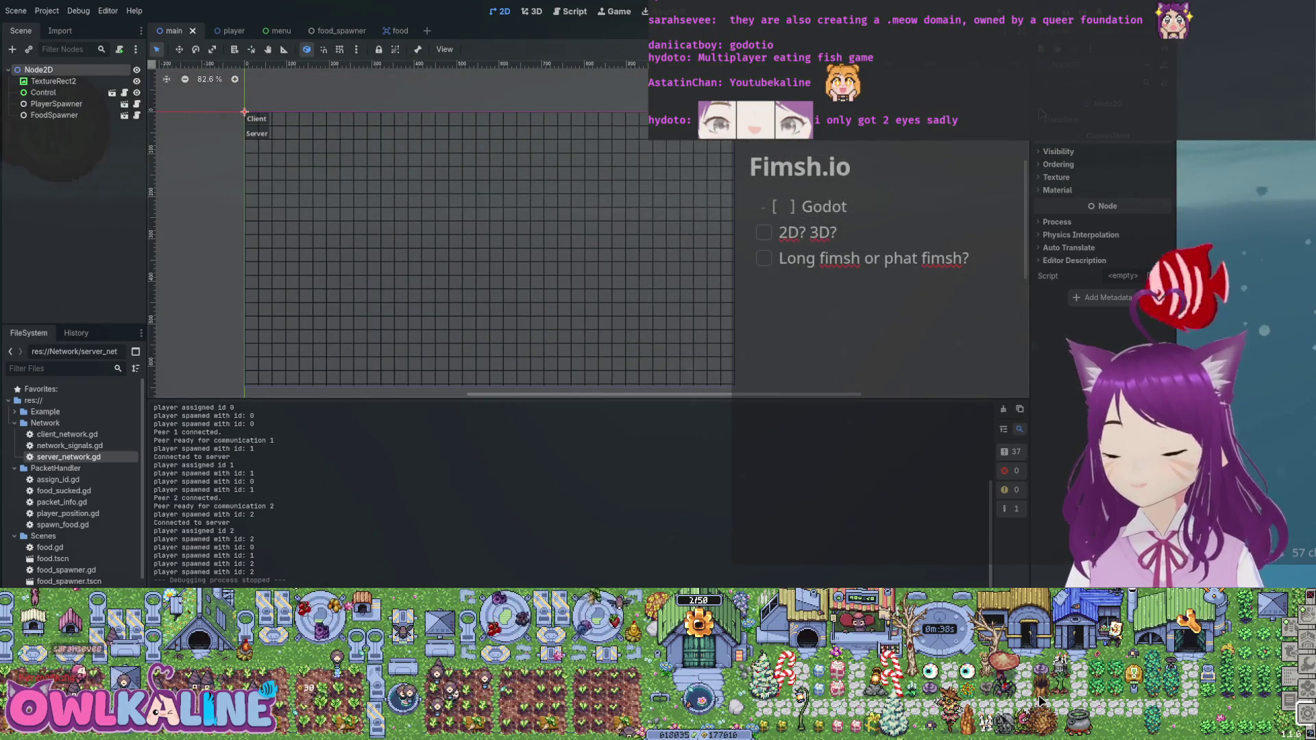
pyautogui.hscroll(-1, 446, 226)
pyautogui.hscroll(-1, 445, 226)
pyautogui.scroll(-1, 446, 226)
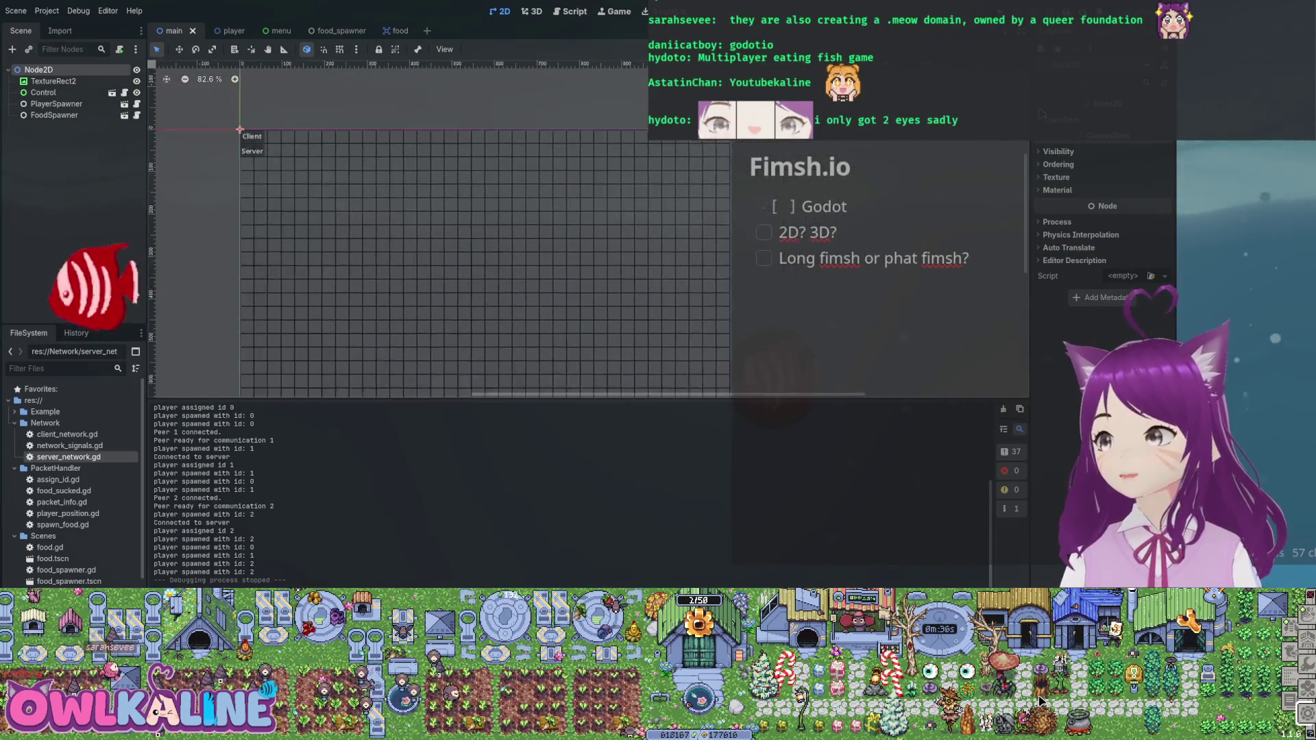
pyautogui.hscroll(2, 445, 226)
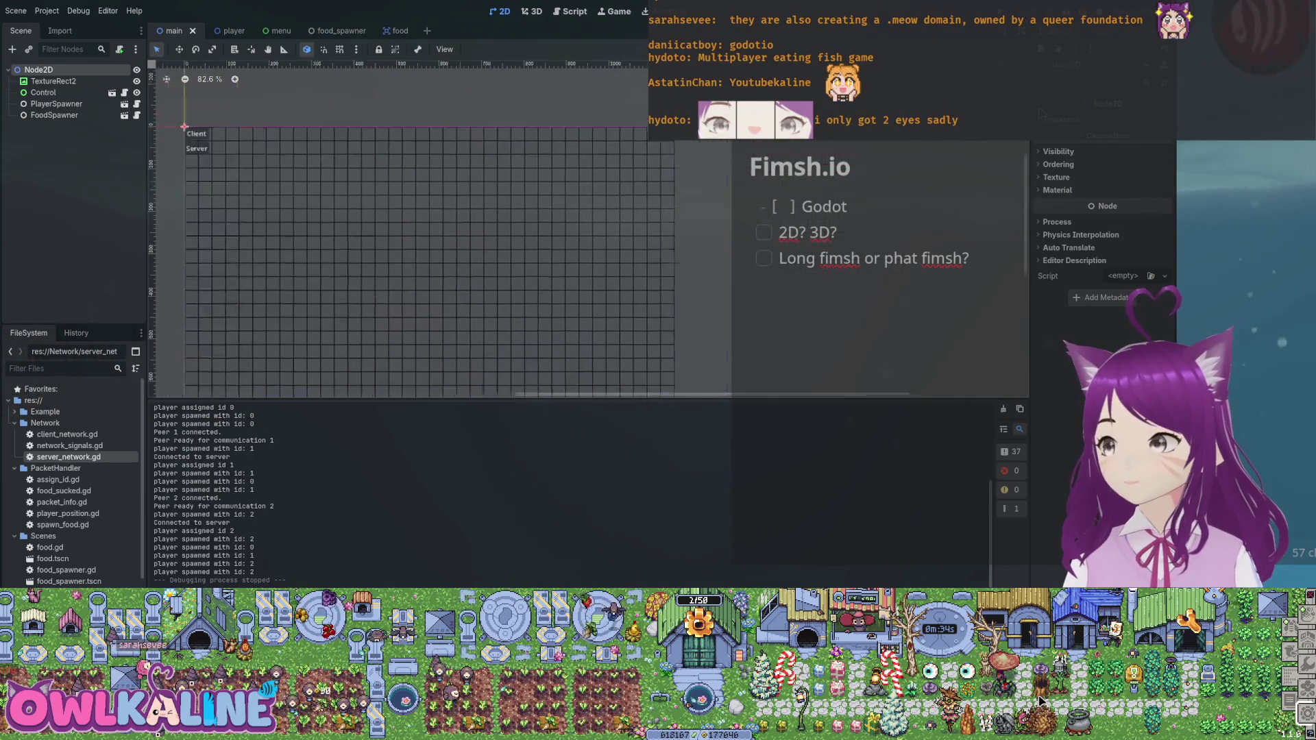
pyautogui.scroll(1, 445, 227)
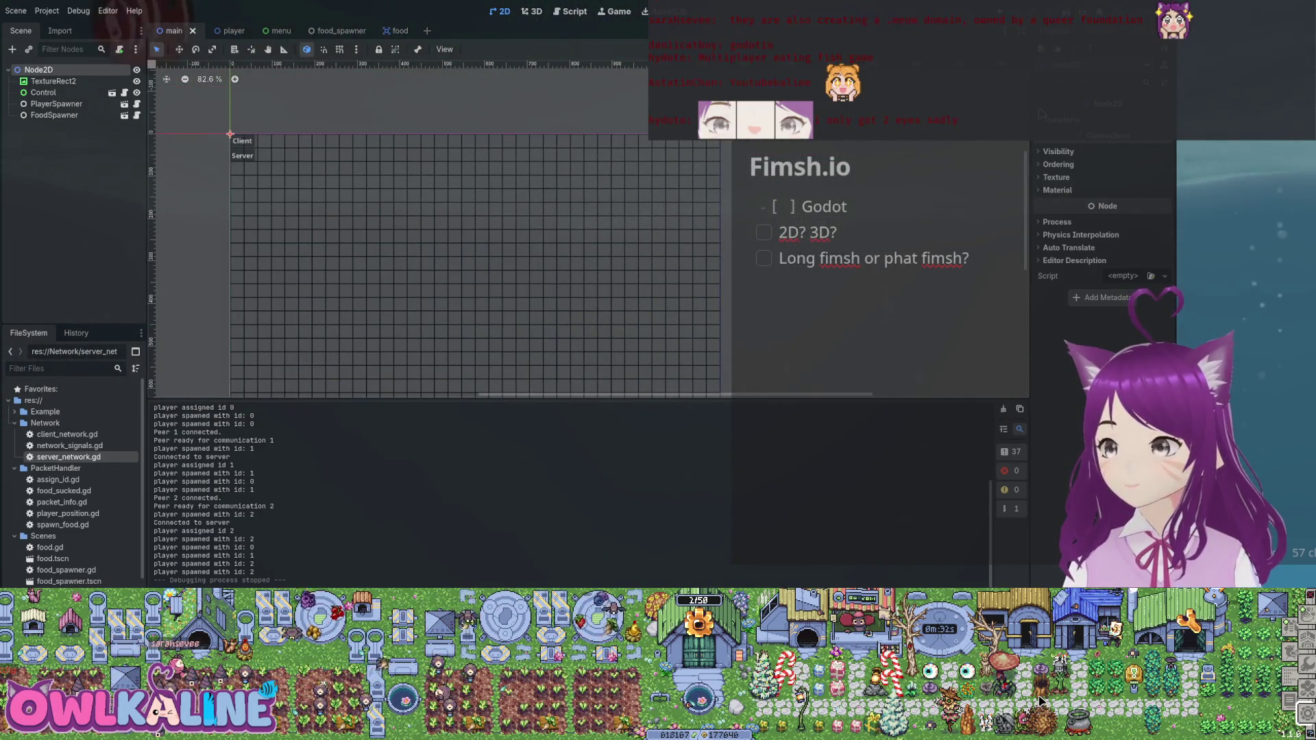
pyautogui.hscroll(-4, 446, 226)
pyautogui.scroll(-1, 445, 226)
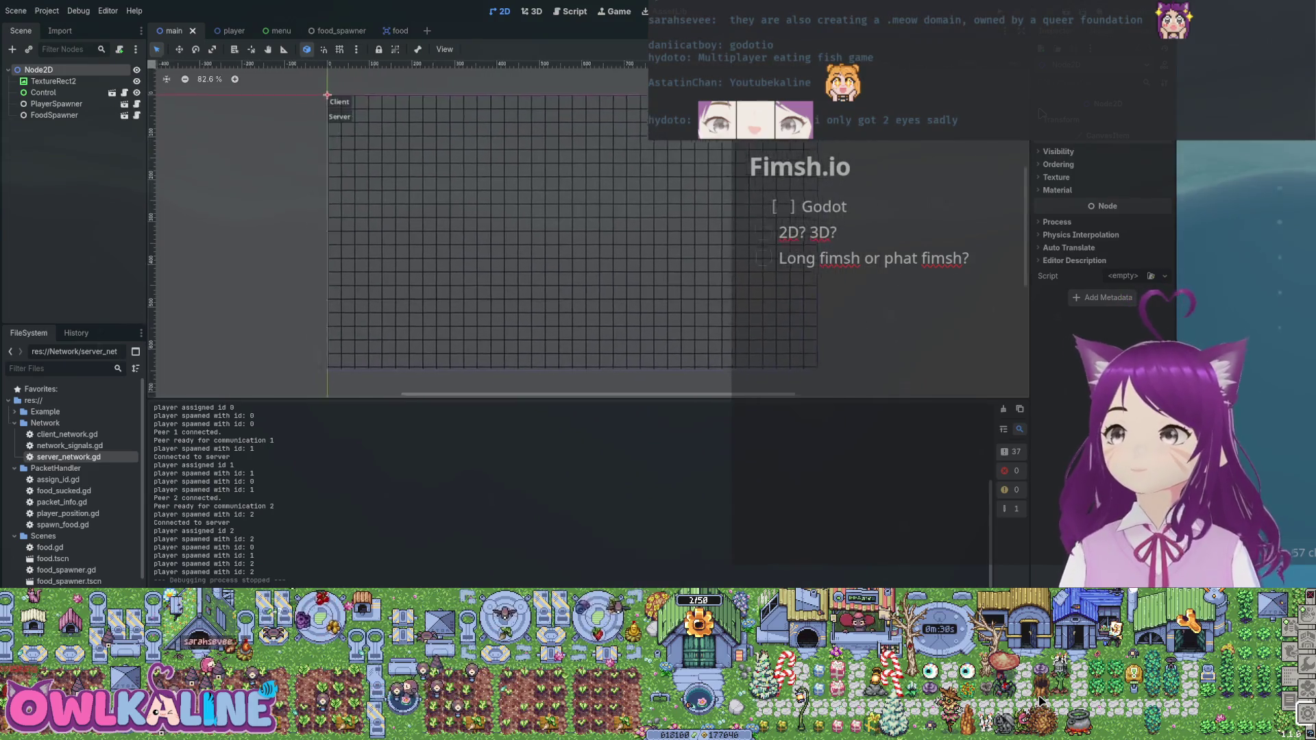
pyautogui.hscroll(1, 445, 226)
pyautogui.scroll(-1, 446, 226)
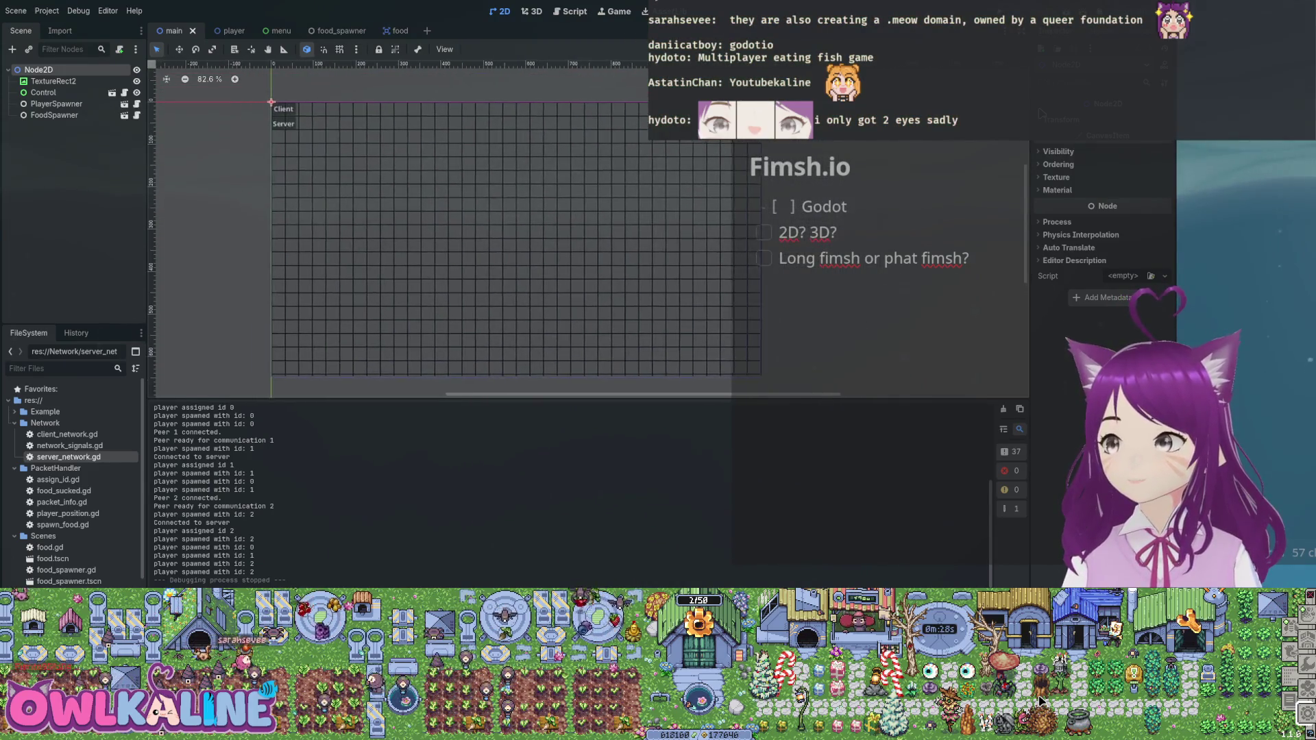
pyautogui.hscroll(-2, 446, 227)
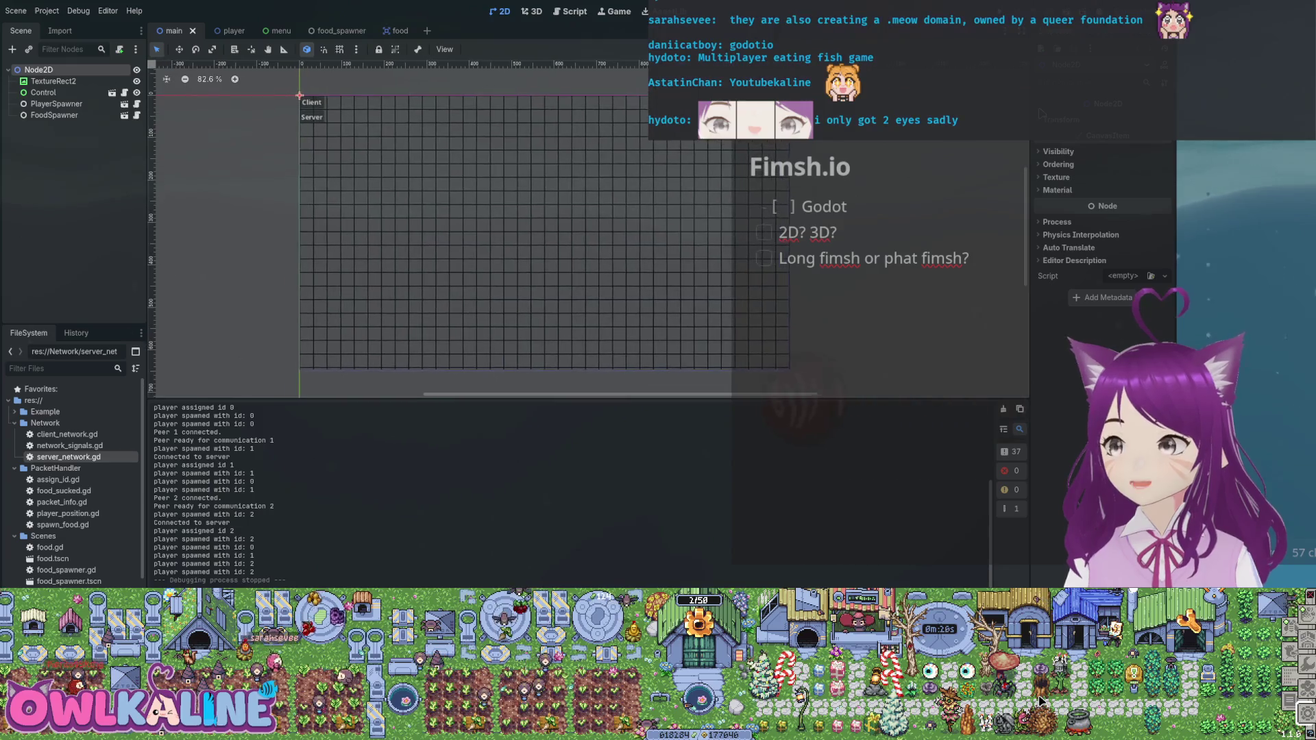
pyautogui.scroll(1, 445, 226)
pyautogui.scroll(1, 604, 216)
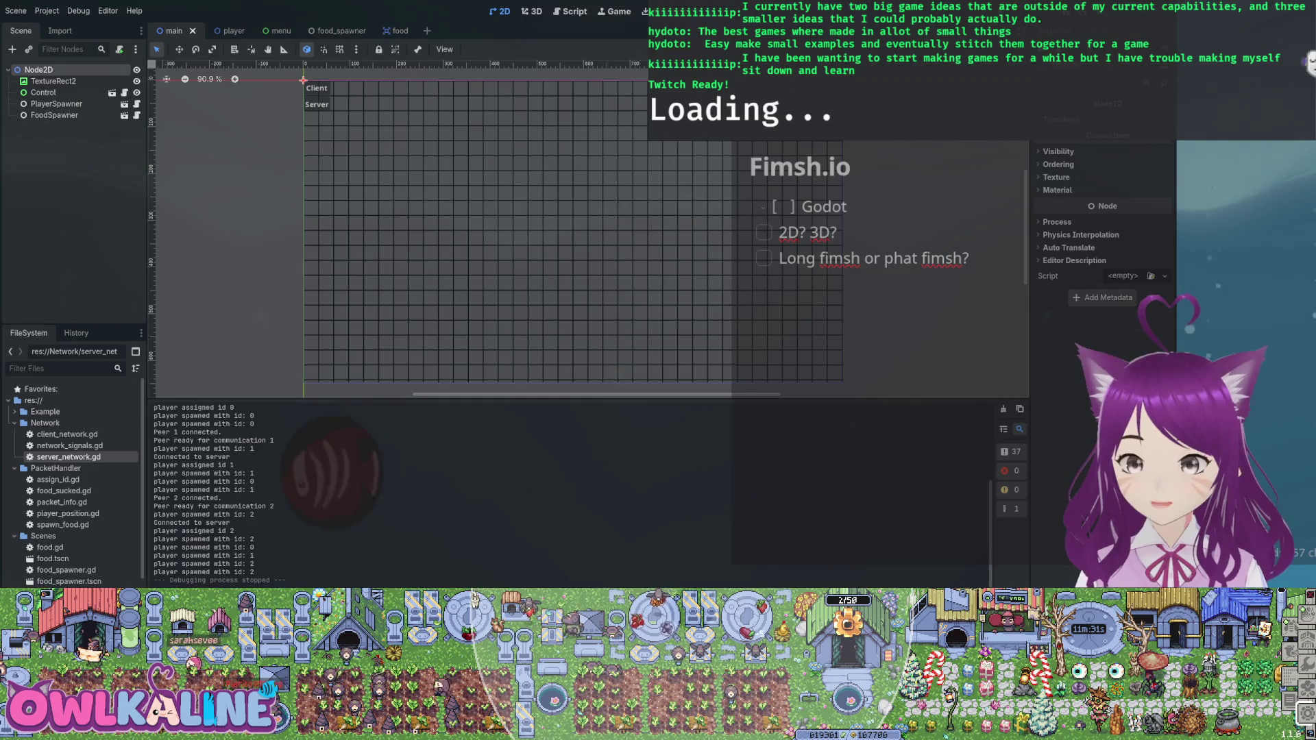
# - Clear the node selection, then select and frame TextureRect2 from the Scene dock
pyautogui.press('Escape')
pyautogui.scroll(1, 473, 233)
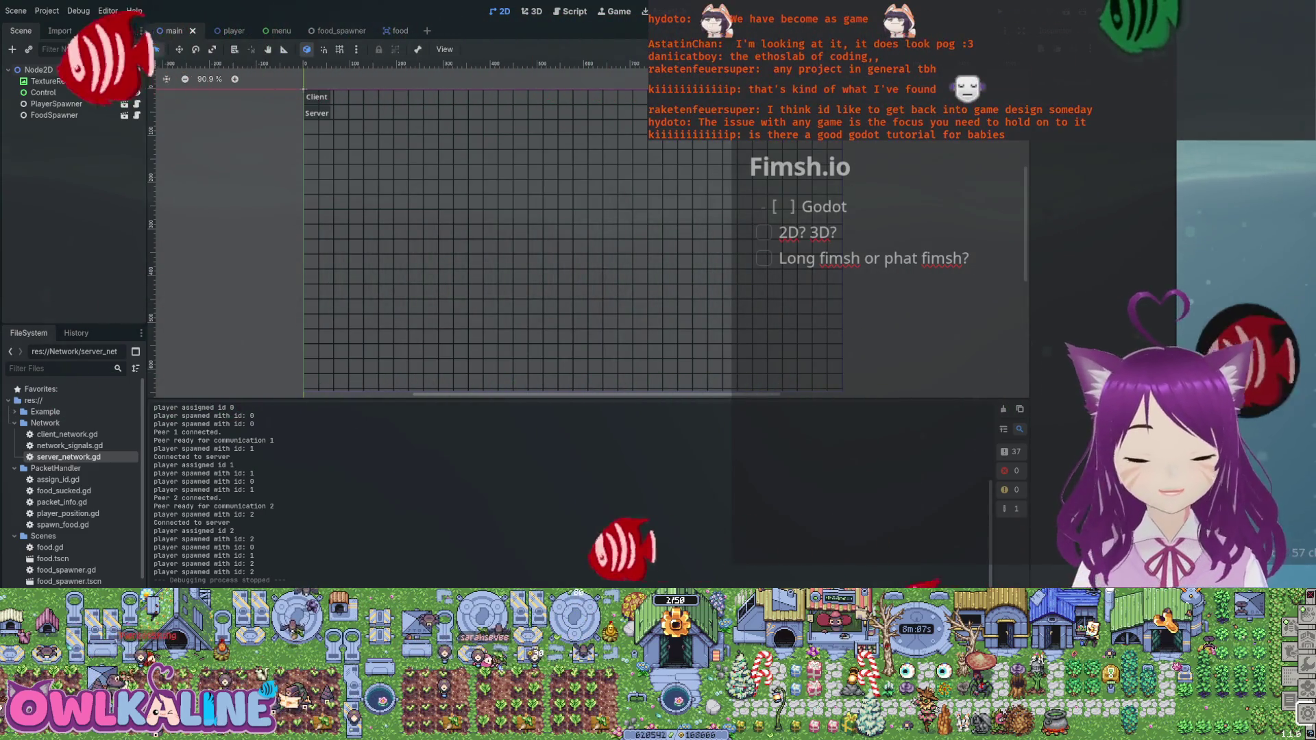
pyautogui.doubleClick(53, 80)
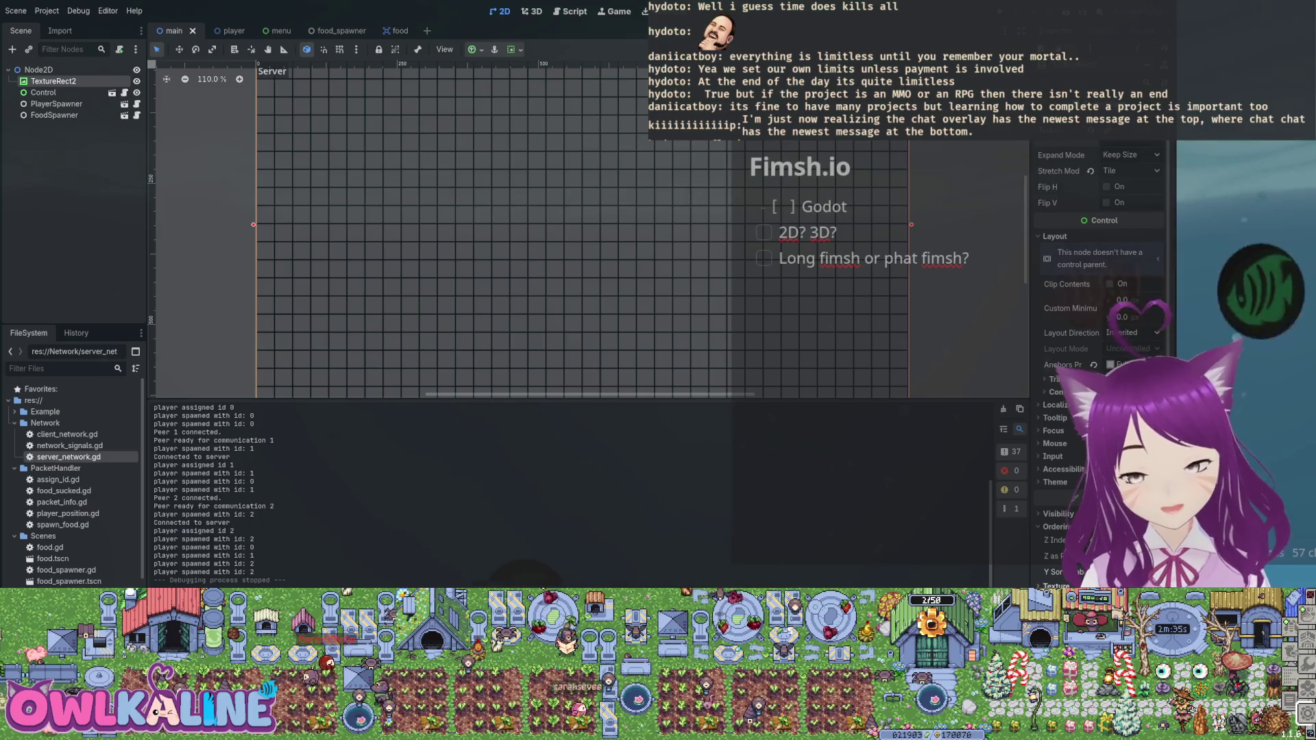
# - Scroll to view TextureRect2's Keep Size expand mode and Tile stretch mode
pyautogui.scroll(-10, 615, 202)
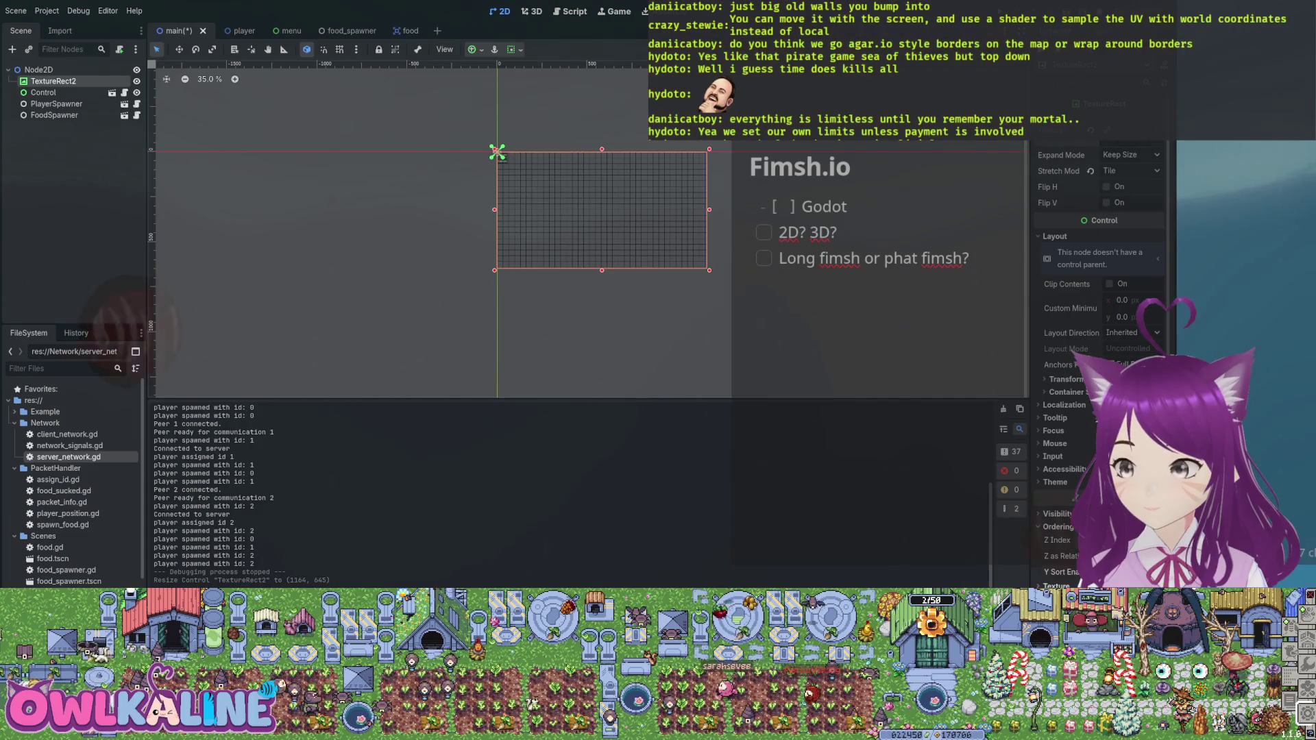
pyautogui.press('Escape')
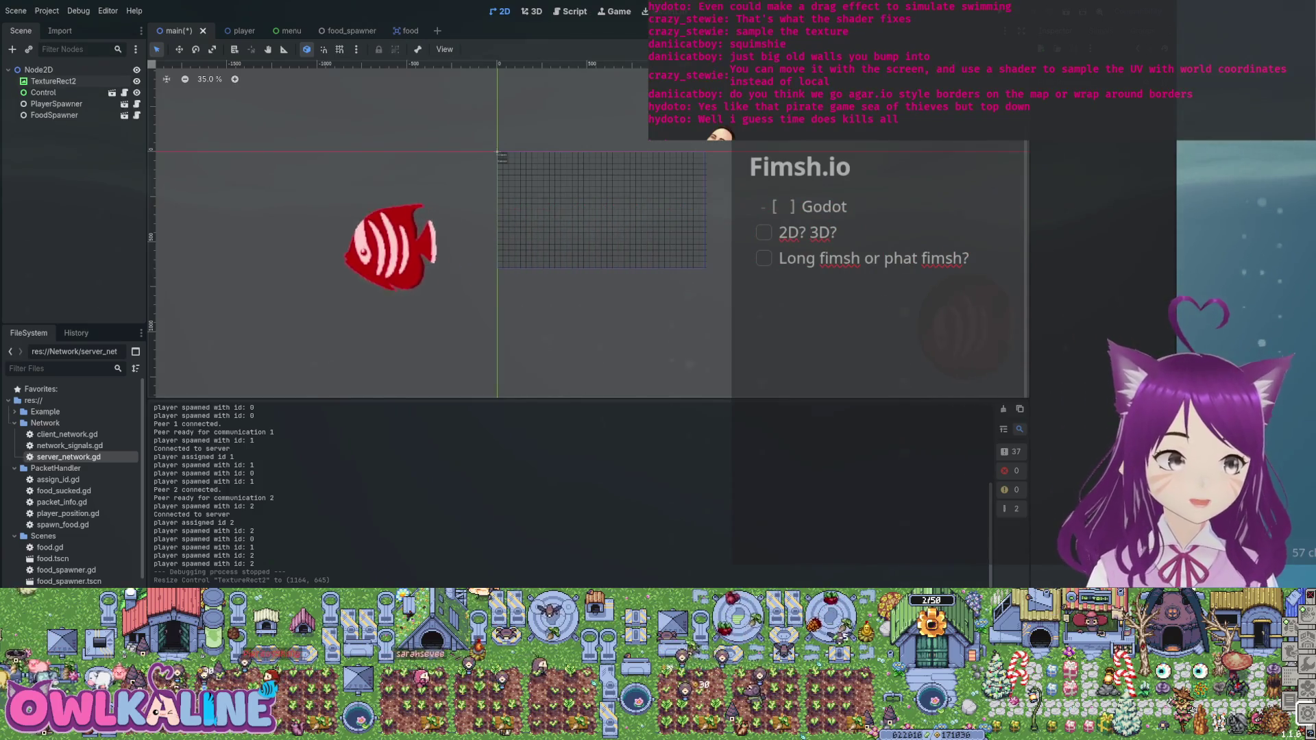
pyautogui.click(501, 155)
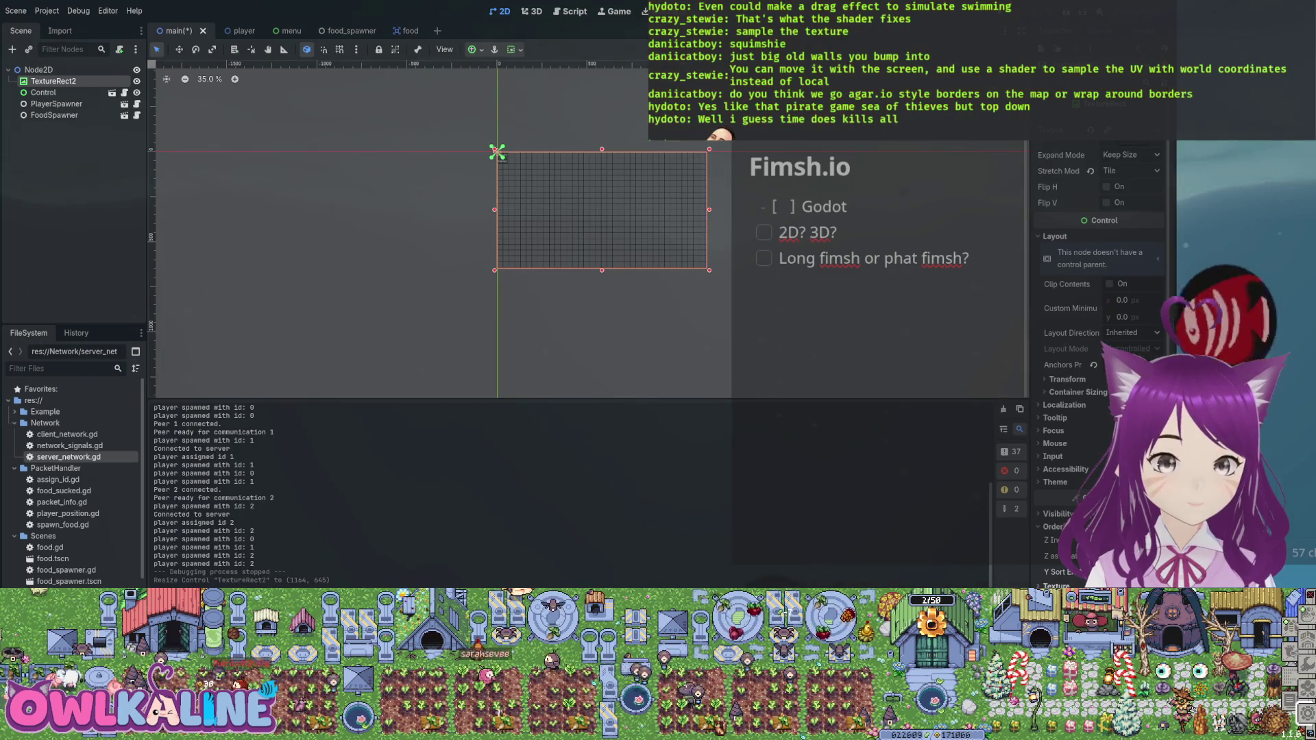
pyautogui.scroll(-3, 1097, 342)
pyautogui.scroll(5, 638, 207)
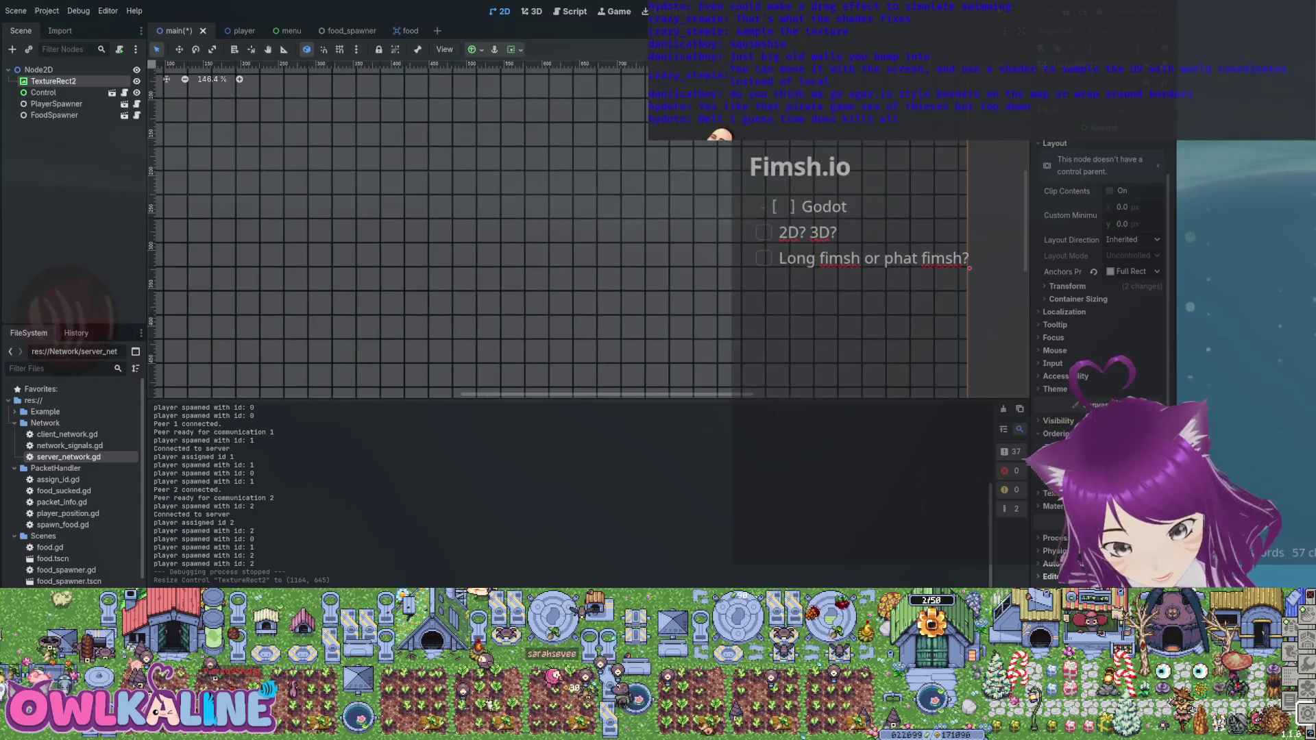
pyautogui.scroll(3, 479, 226)
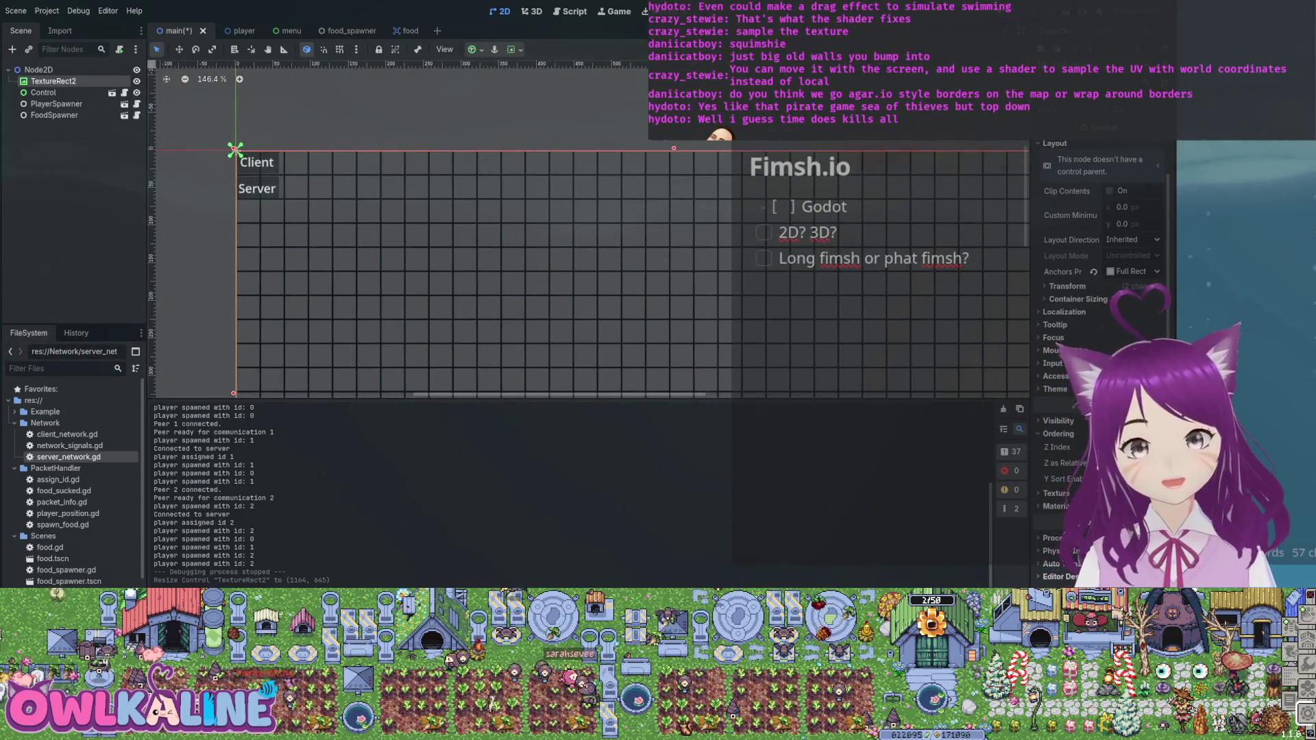
pyautogui.scroll(15, 716, 204)
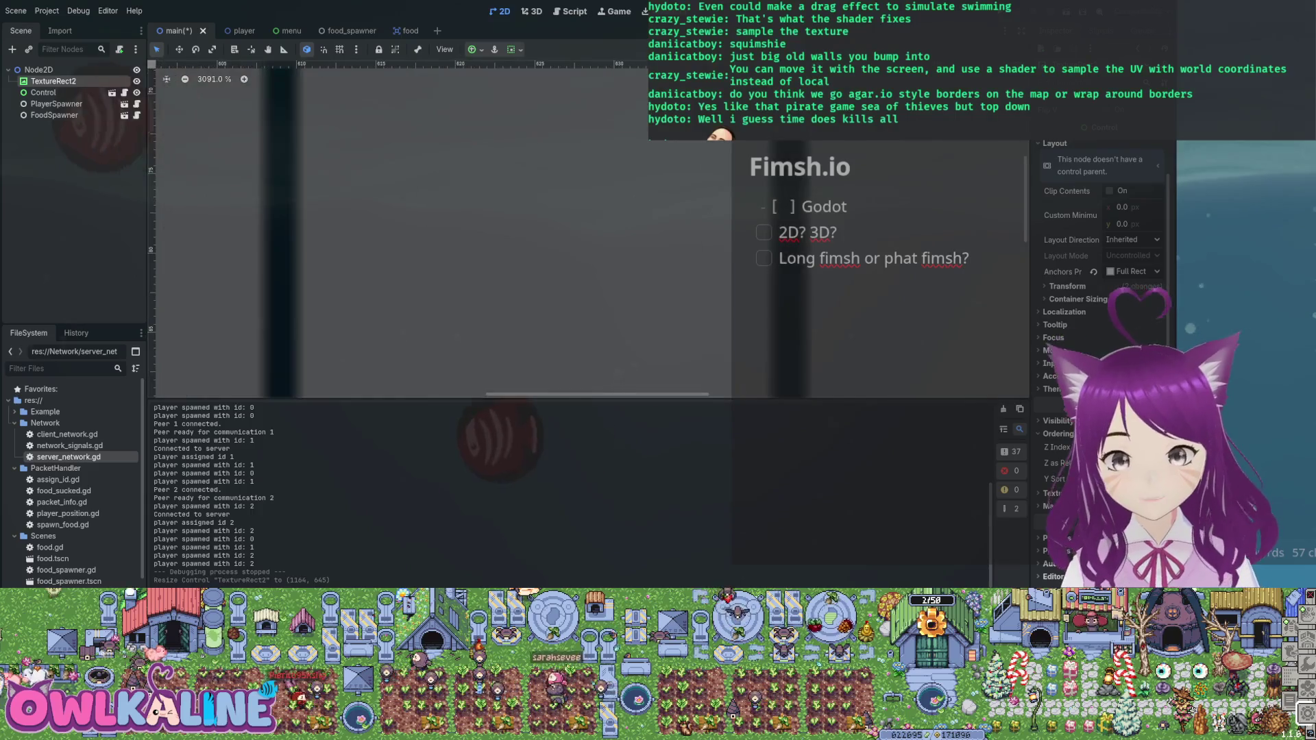
pyautogui.scroll(-2, 607, 226)
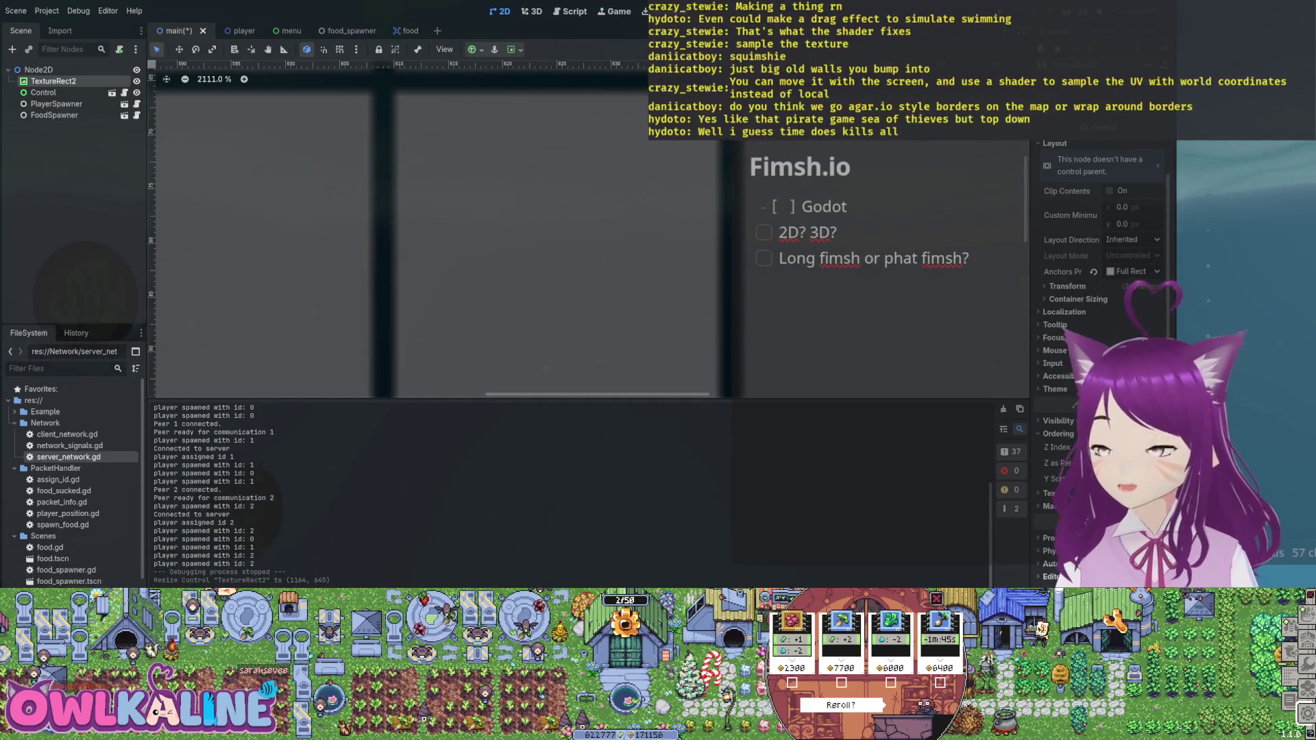
pyautogui.moveTo(785, 641)
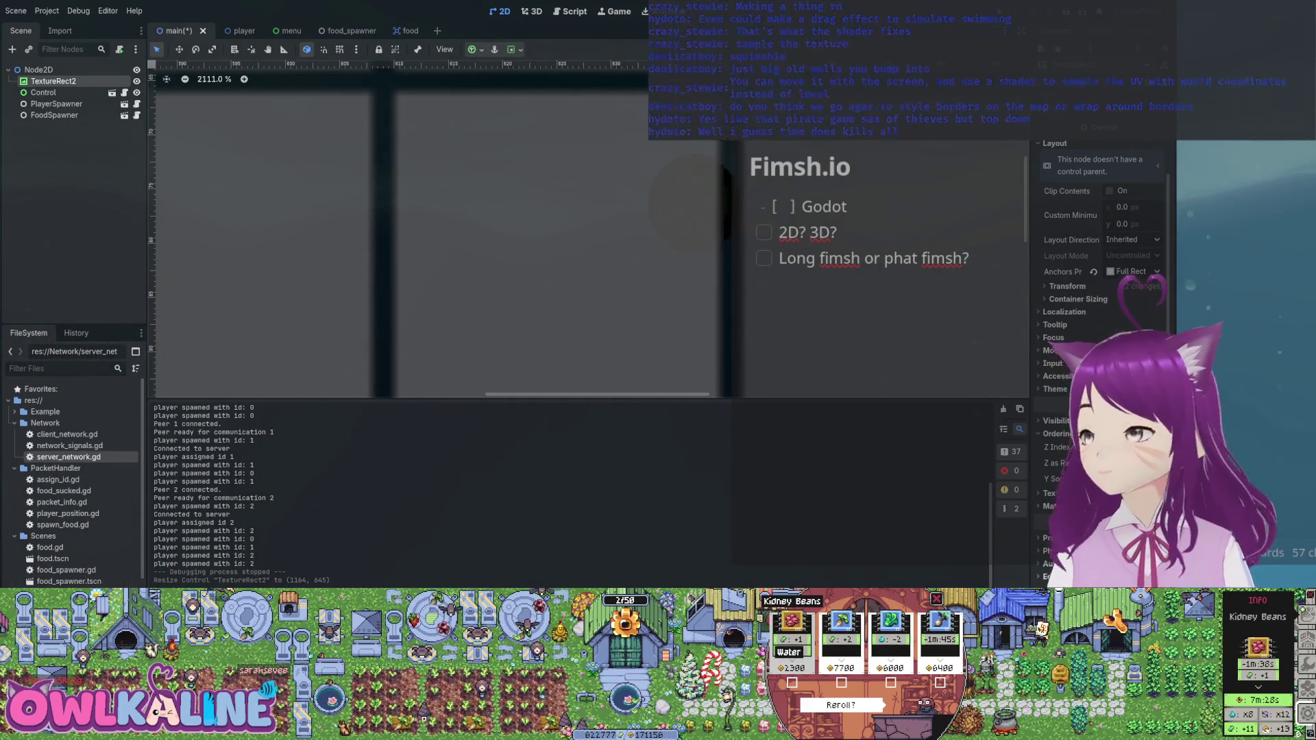
pyautogui.moveTo(890, 640)
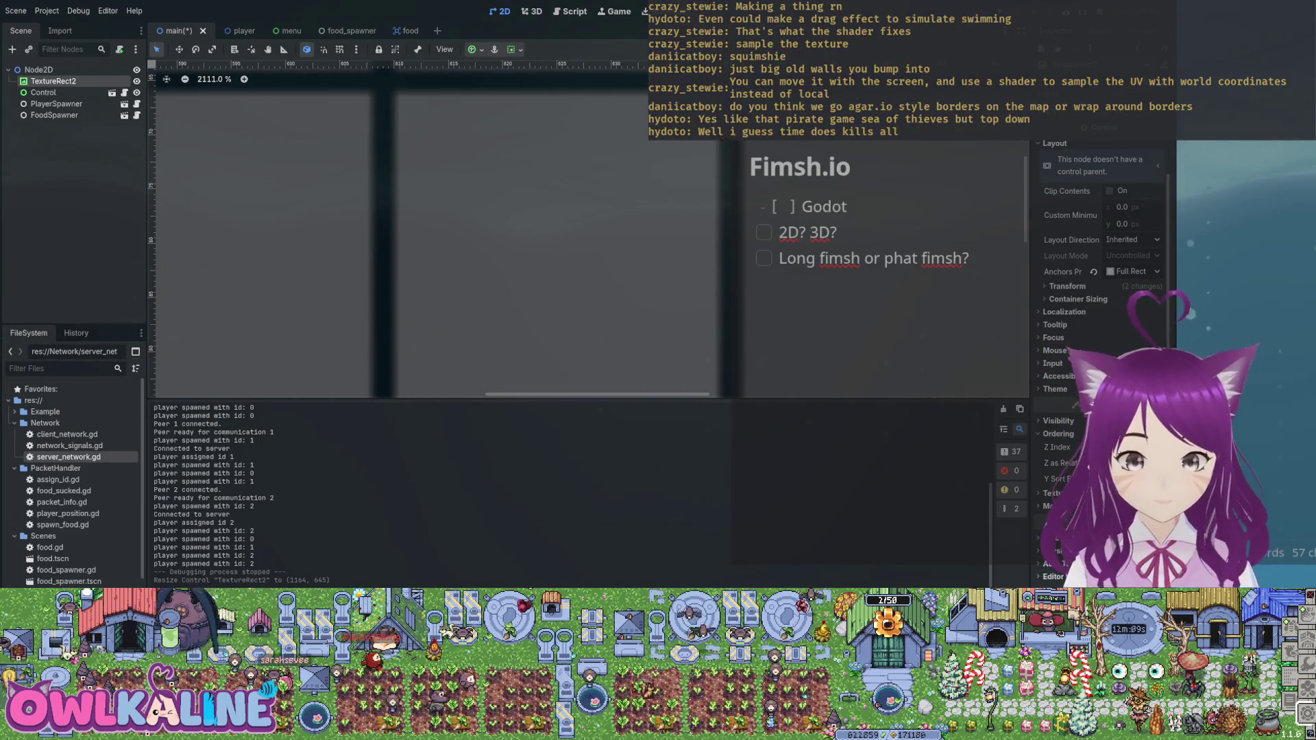
# - Zoom in on TextureRect2 and drag its right edge left, resizing it to 1153 × 645
pyautogui.scroll(-15, 679, 196)
pyautogui.scroll(5, 622, 244)
pyautogui.scroll(1, 590, 230)
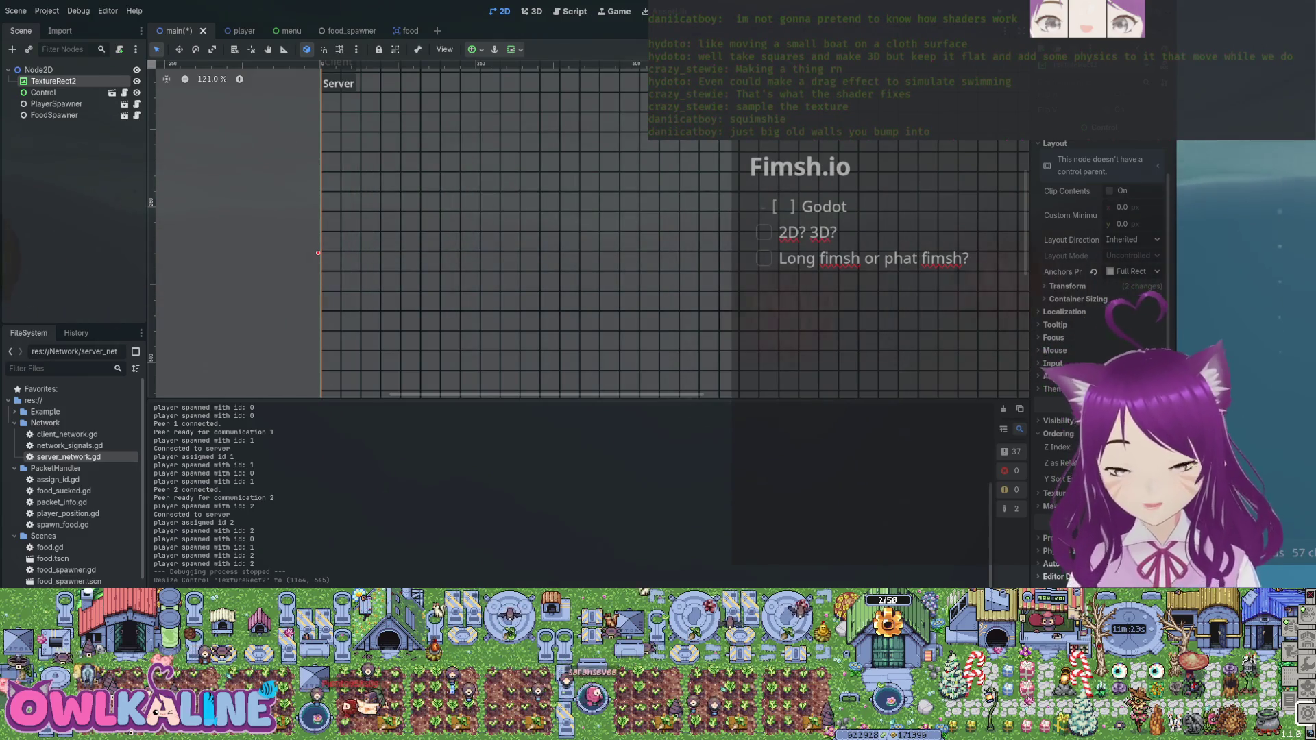
pyautogui.scroll(-4, 746, 212)
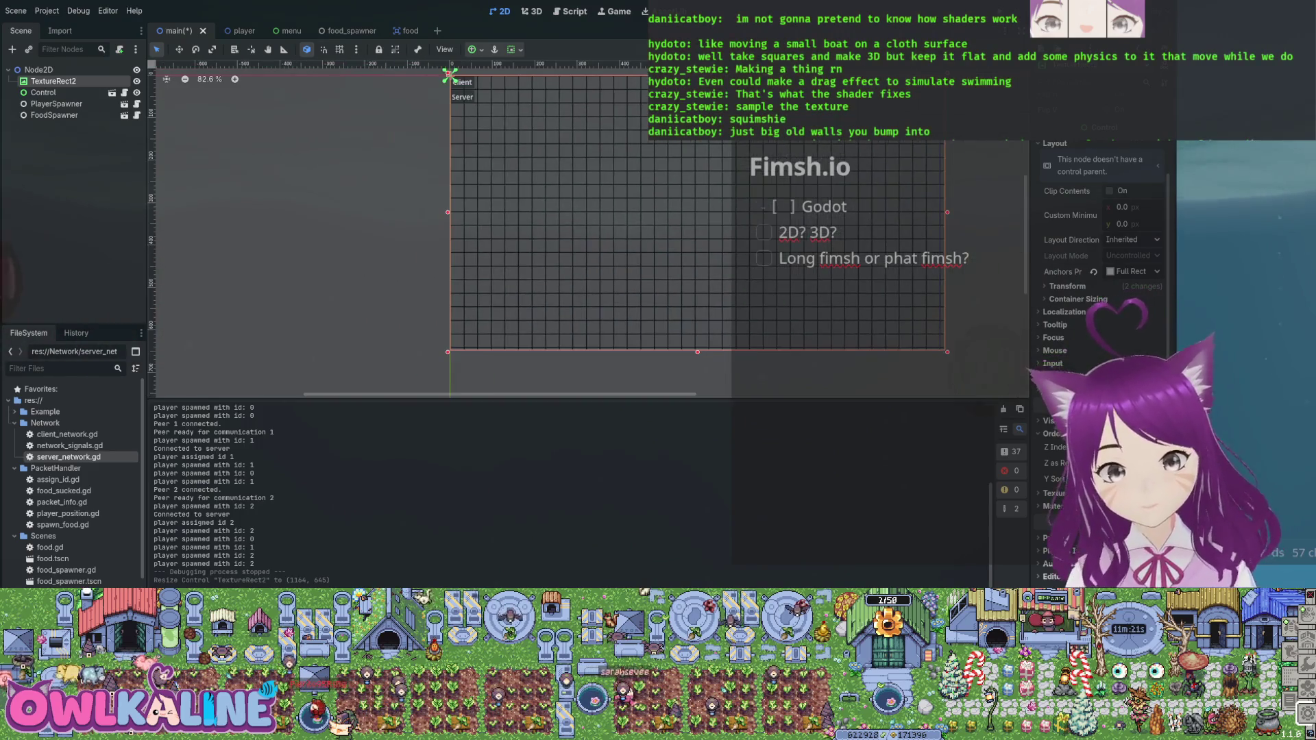
pyautogui.scroll(7, 444, 110)
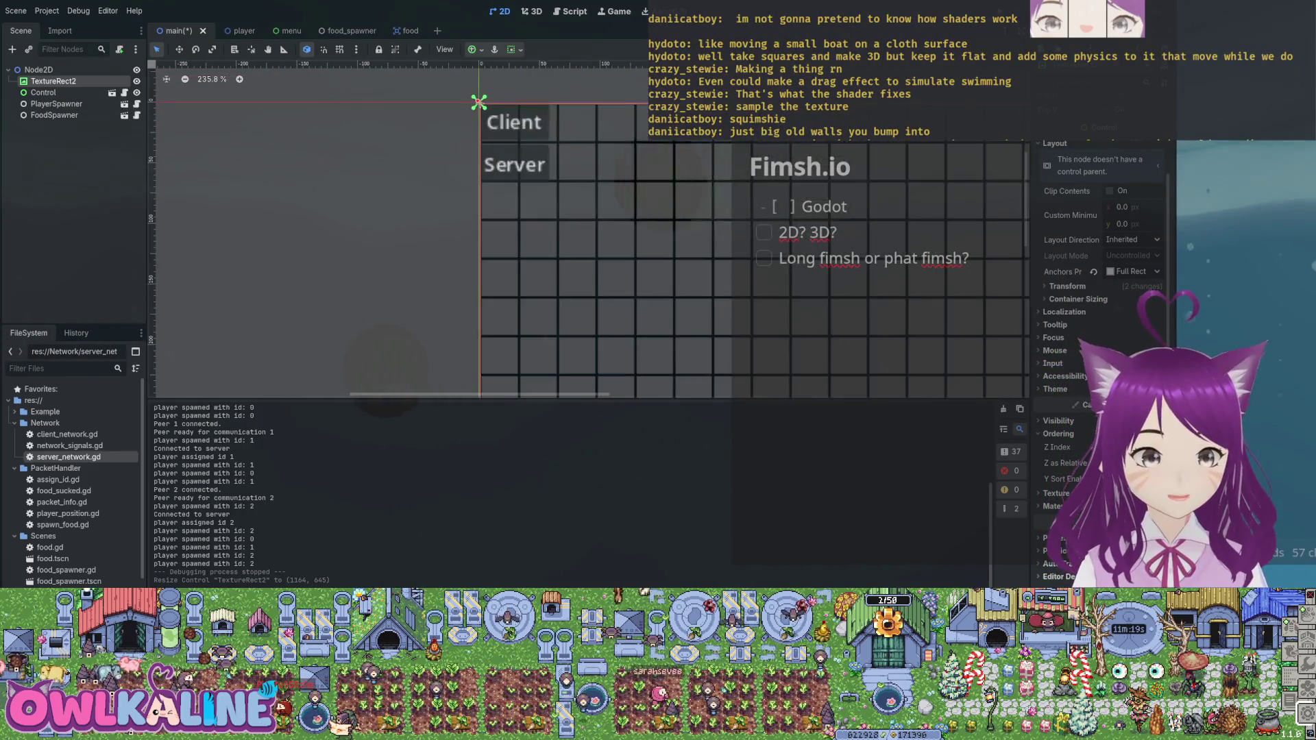
pyautogui.scroll(8, 479, 226)
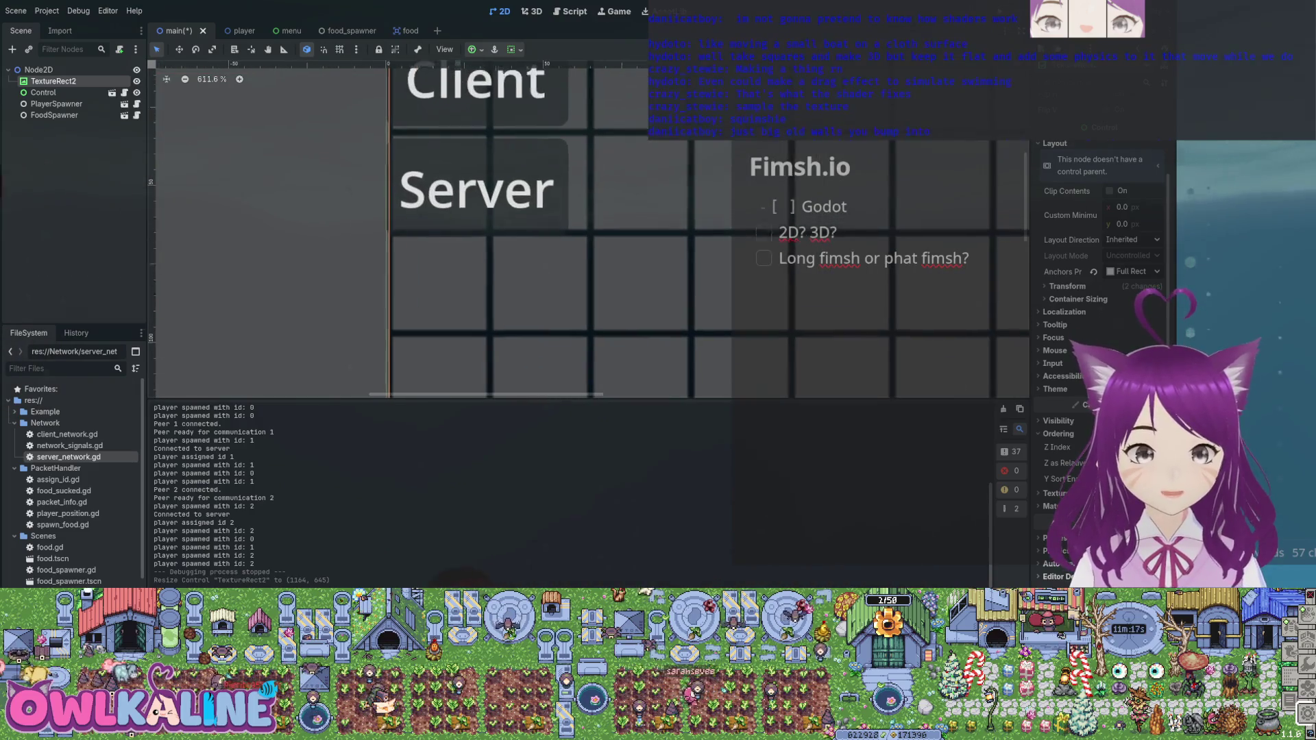
pyautogui.scroll(-5, 667, 253)
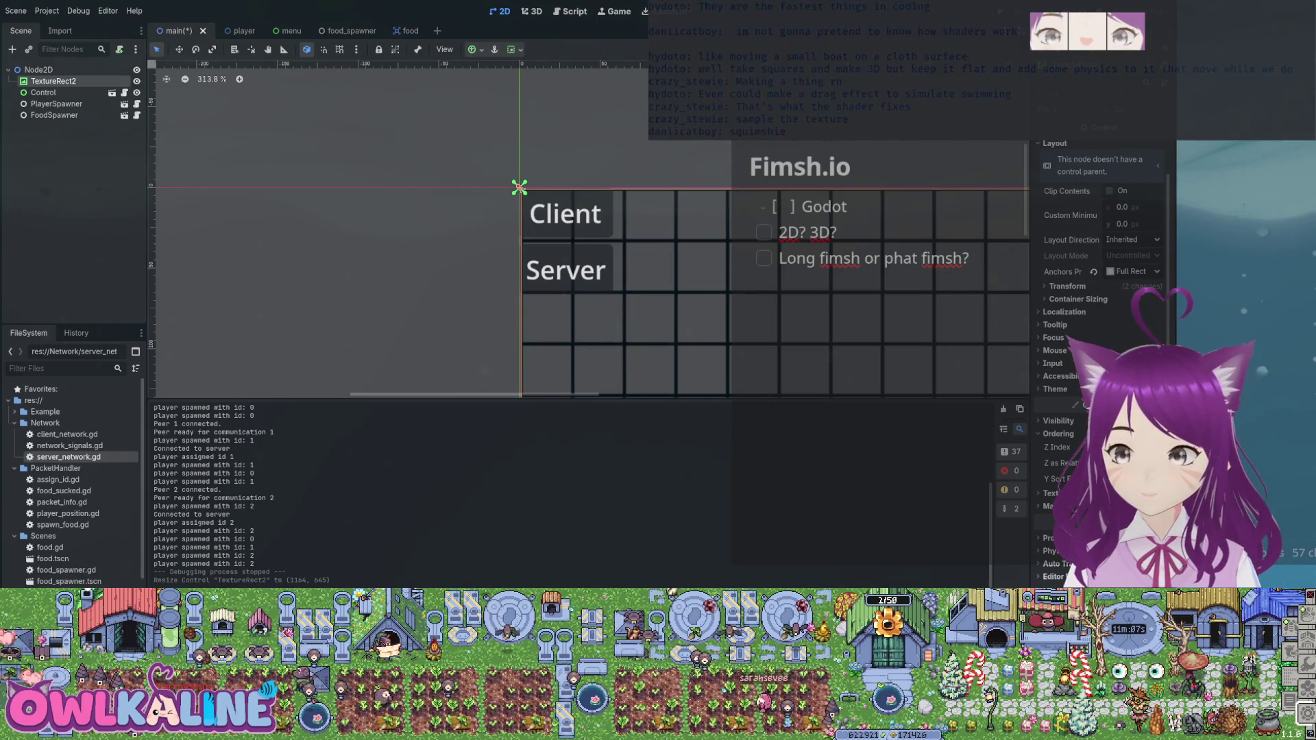
pyautogui.scroll(-6, 439, 139)
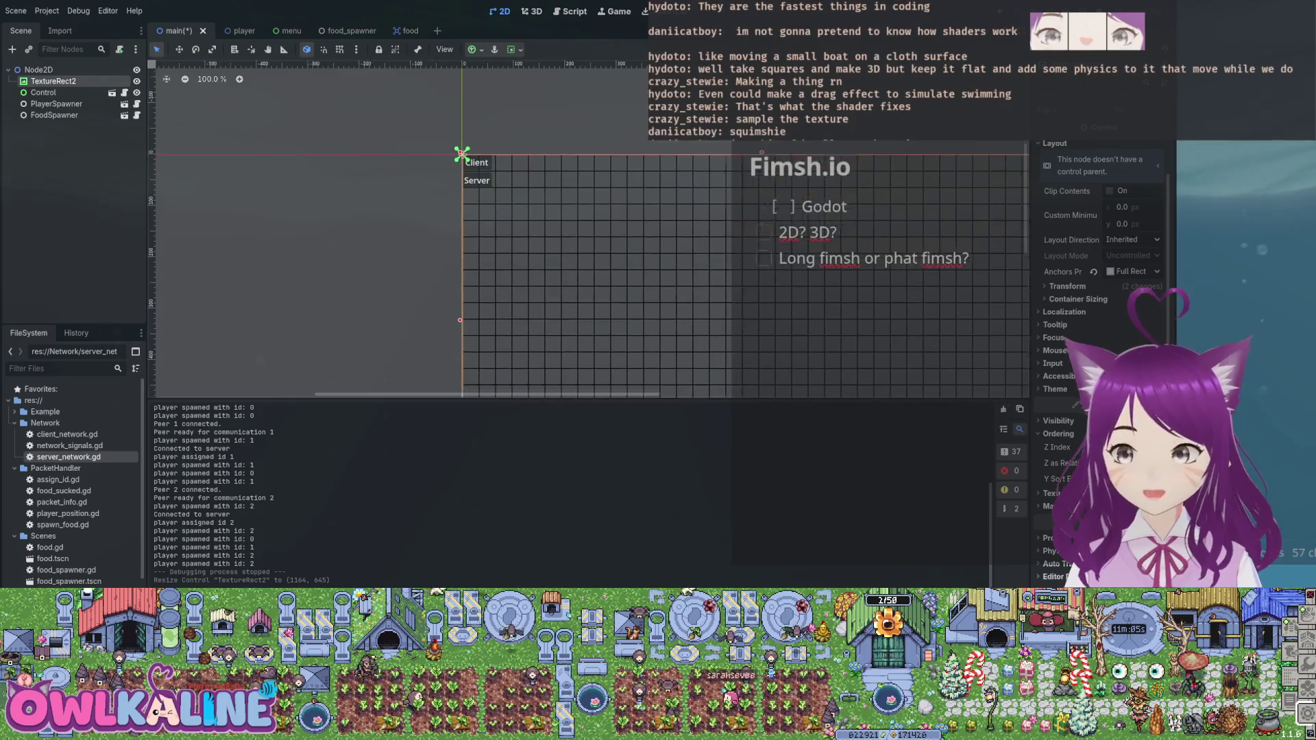
pyautogui.scroll(-1, 439, 139)
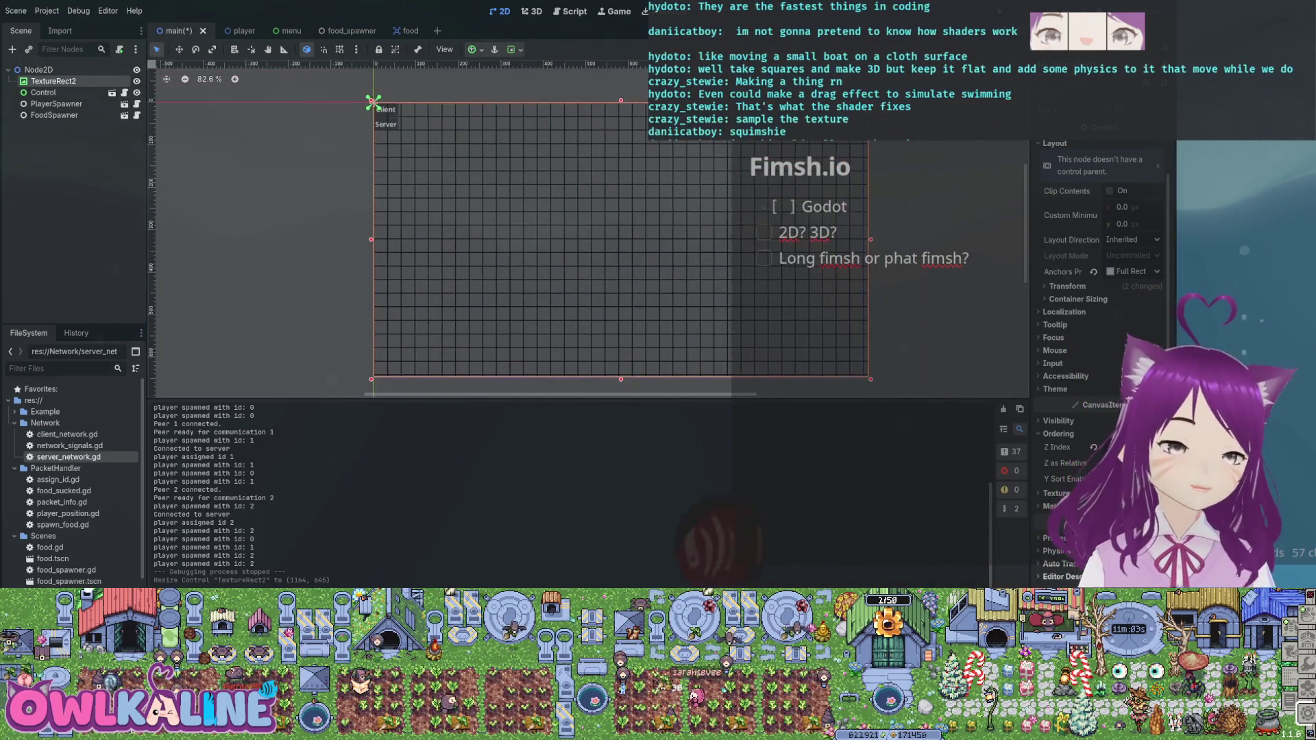
pyautogui.moveTo(870, 240); pyautogui.dragTo(864, 240)
# - Check the resized grid in the viewport, then switch to the player scene
pyautogui.scroll(2, 732, 240)
pyautogui.scroll(18, 732, 240)
pyautogui.scroll(-20, 746, 272)
pyautogui.scroll(16, 727, 278)
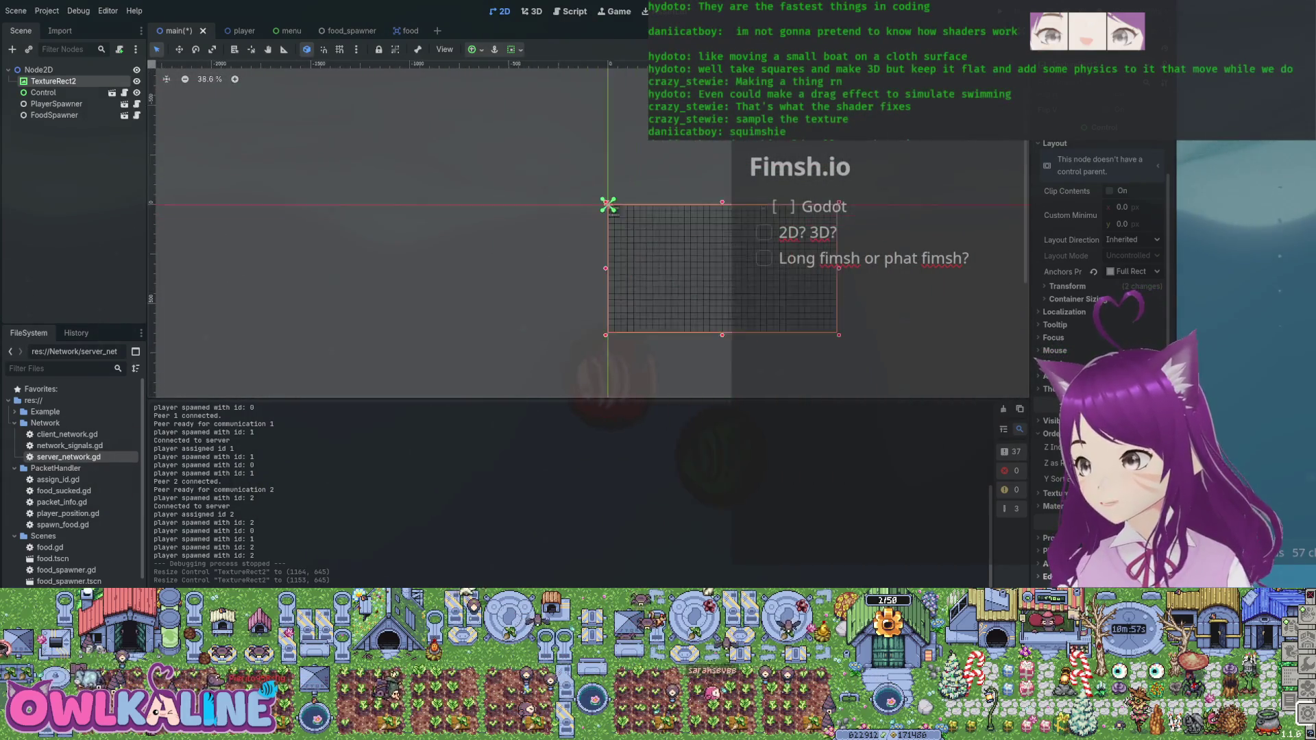
pyautogui.scroll(4, 761, 274)
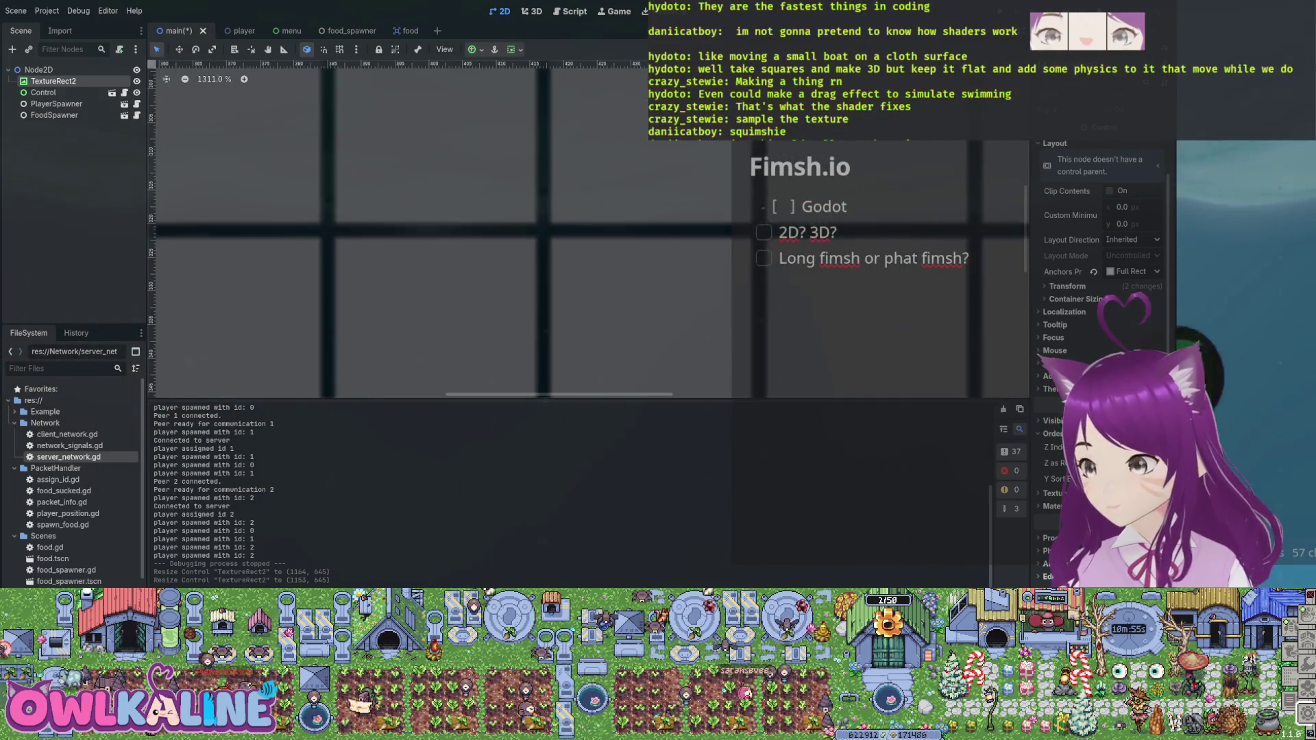
pyautogui.scroll(-15, 690, 254)
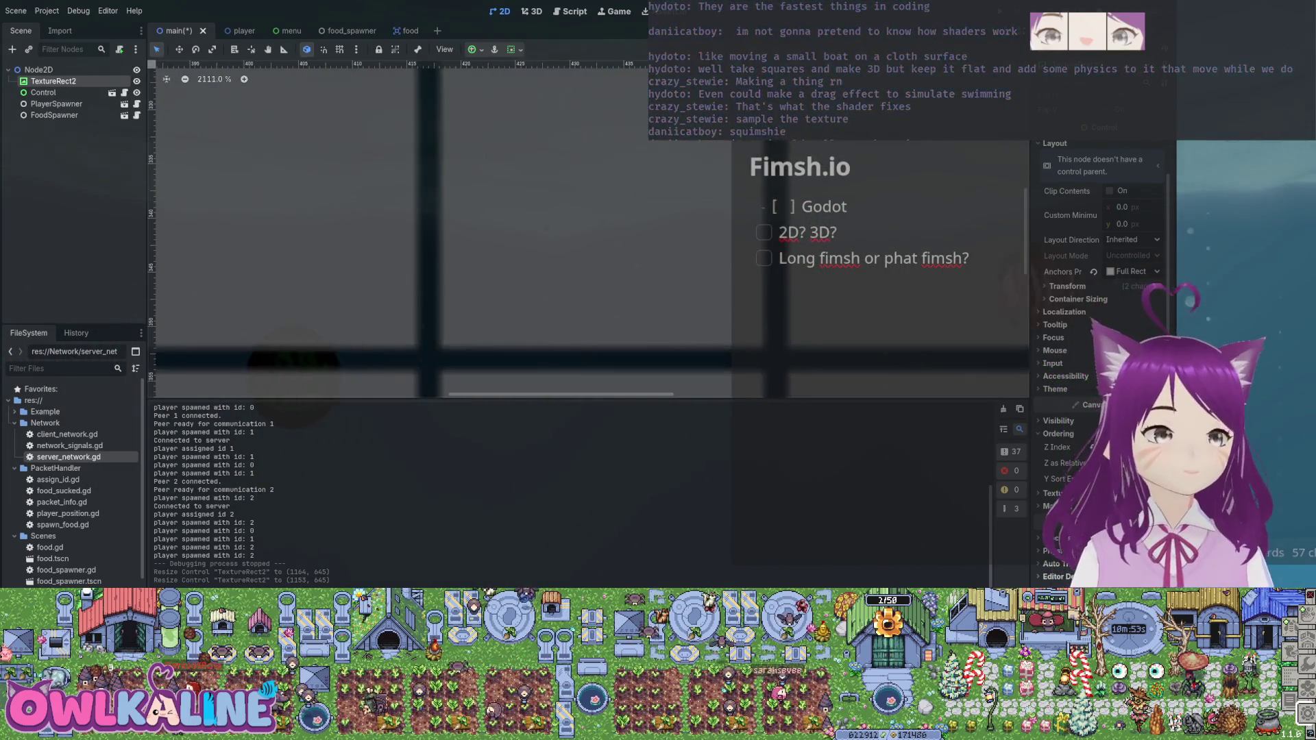
pyautogui.scroll(1, 719, 261)
pyautogui.hscroll(1, 719, 261)
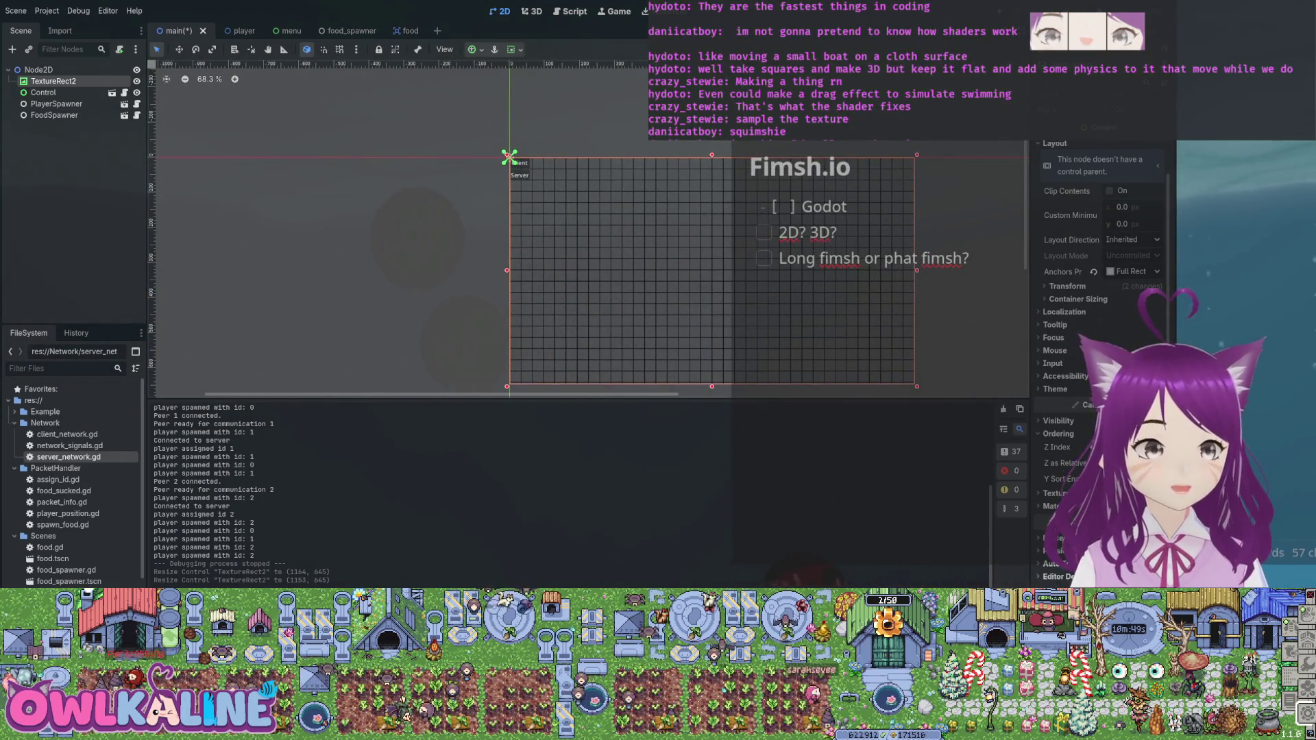
pyautogui.hotkey('ctrl', 'Tab')
# - Browse the food_spawner, food and player scene tabs, ending back on the main scene
pyautogui.scroll(-5, 466, 170)
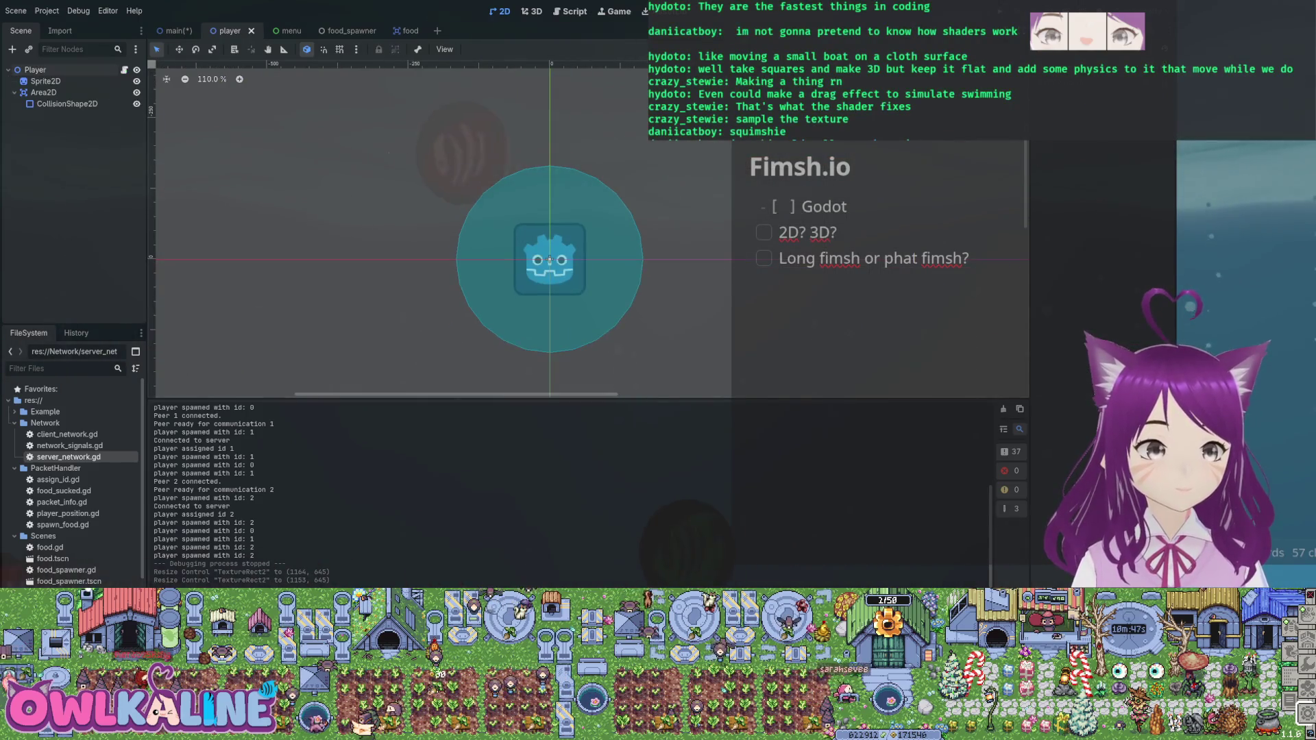
pyautogui.hotkey('ctrl', 'Tab')
pyautogui.hotkey('ctrl', 'Tab')
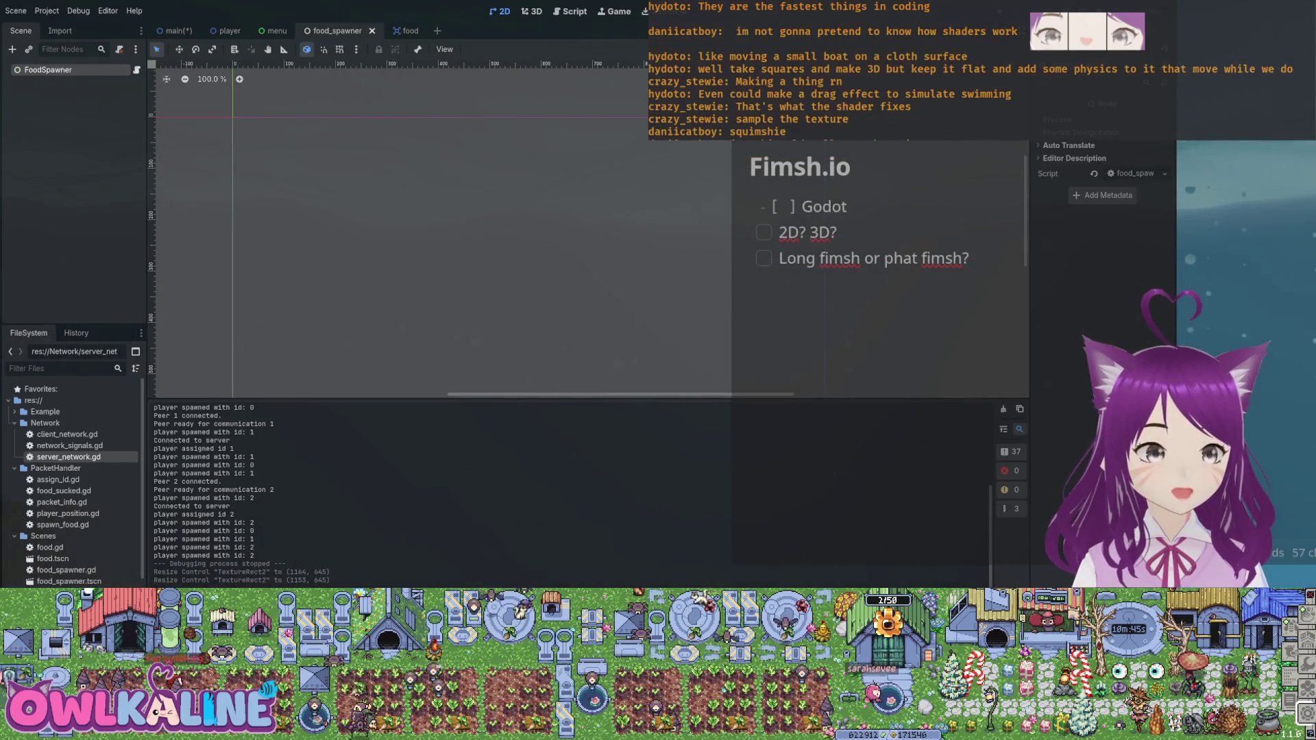
pyautogui.click(404, 30)
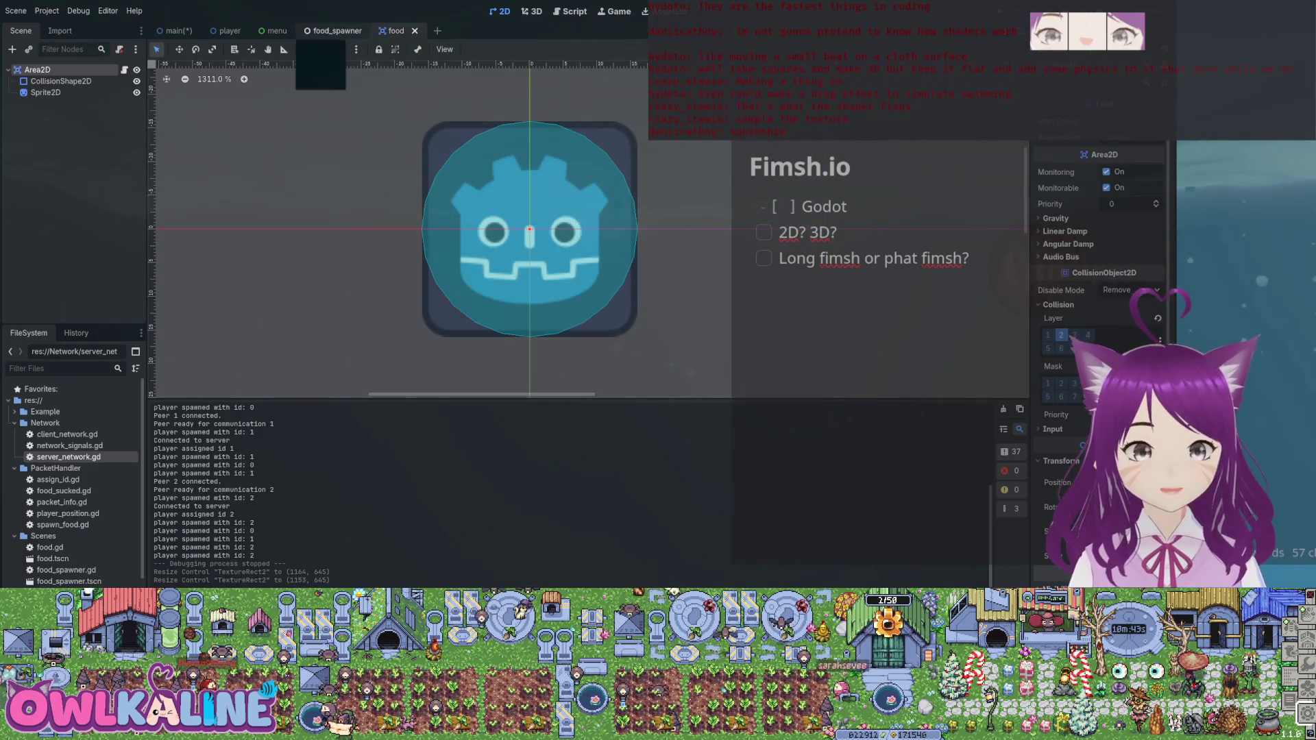
pyautogui.click(230, 30)
pyautogui.scroll(10, 535, 233)
pyautogui.scroll(-10, 535, 233)
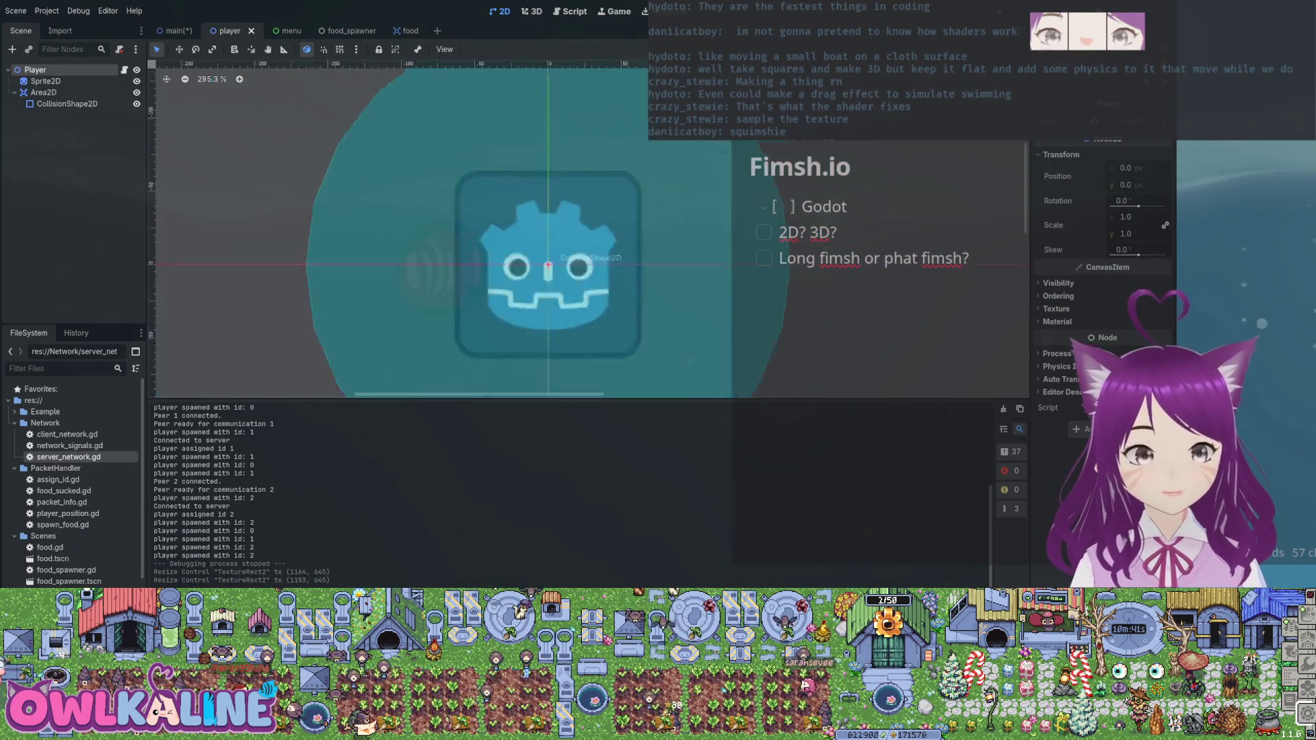
pyautogui.click(174, 30)
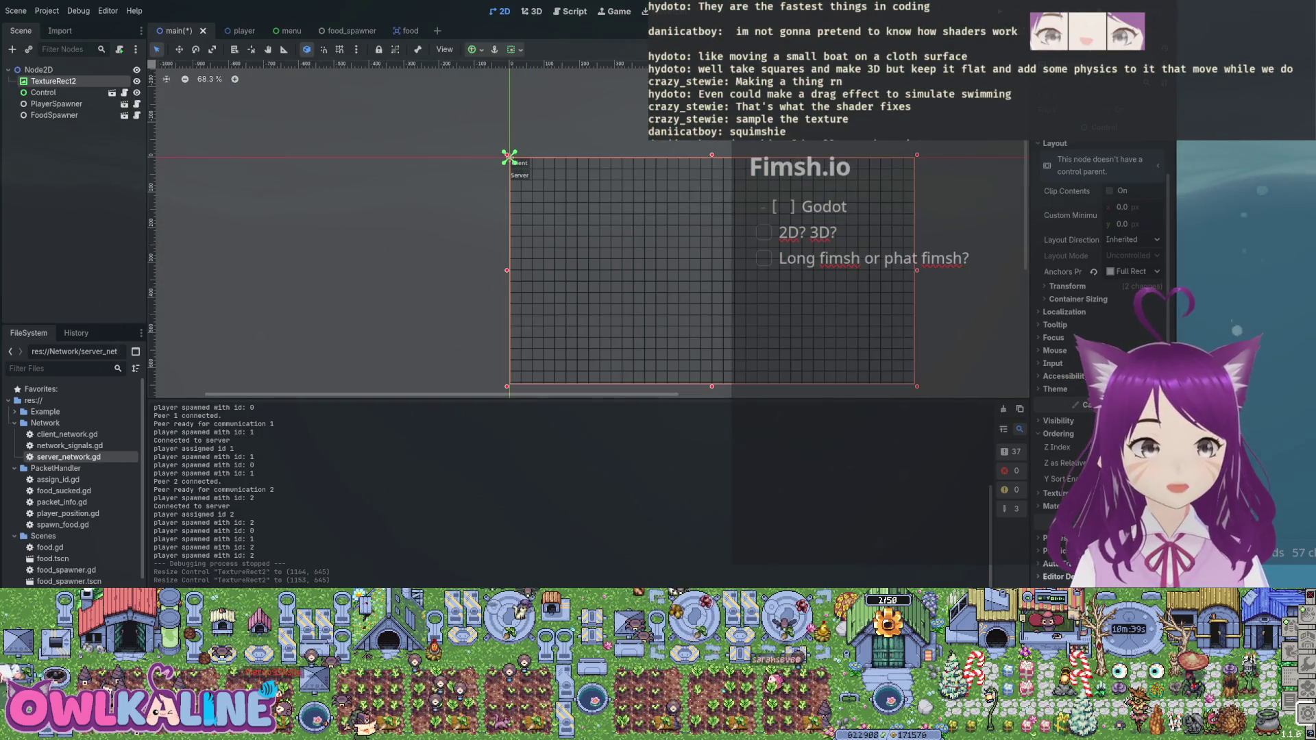
# - Save the main scene and run the project
pyautogui.hotkey('ctrl', 's')
pyautogui.scroll(-4, 594, 243)
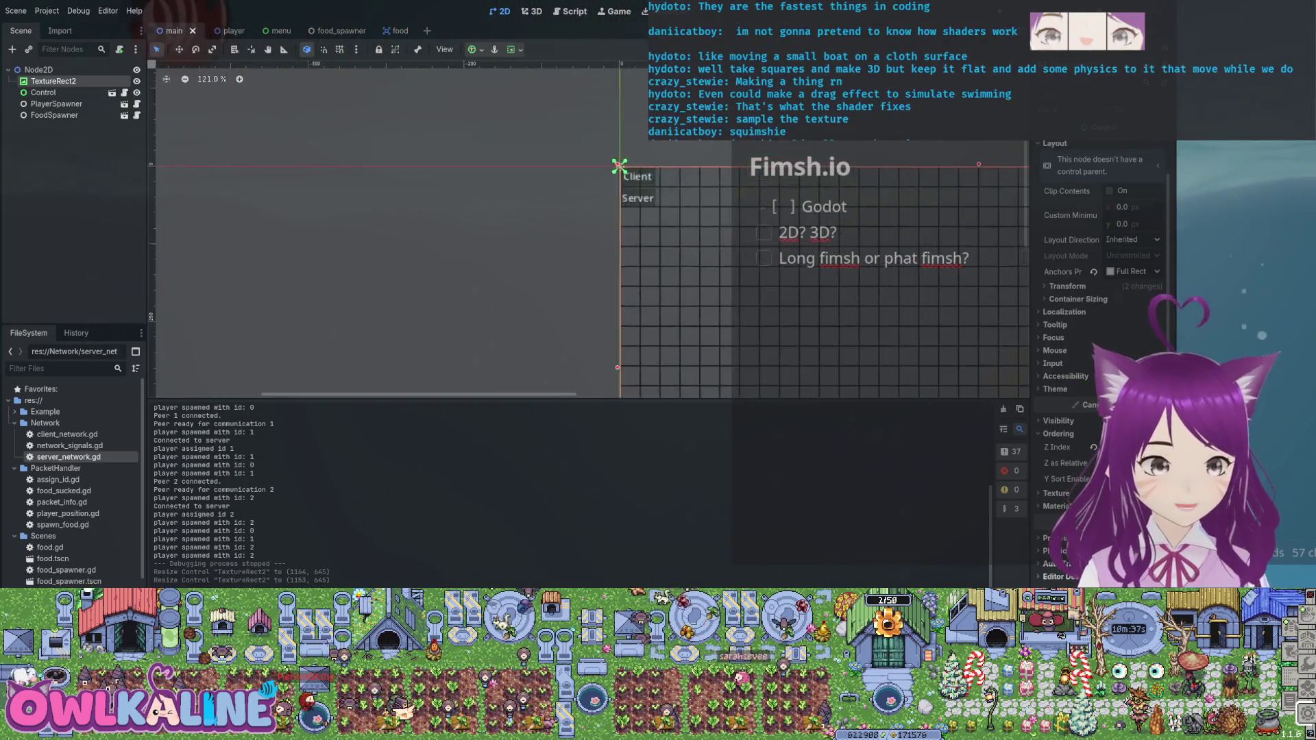
pyautogui.scroll(5, 897, 205)
pyautogui.scroll(-5, 897, 192)
pyautogui.scroll(9, 657, 235)
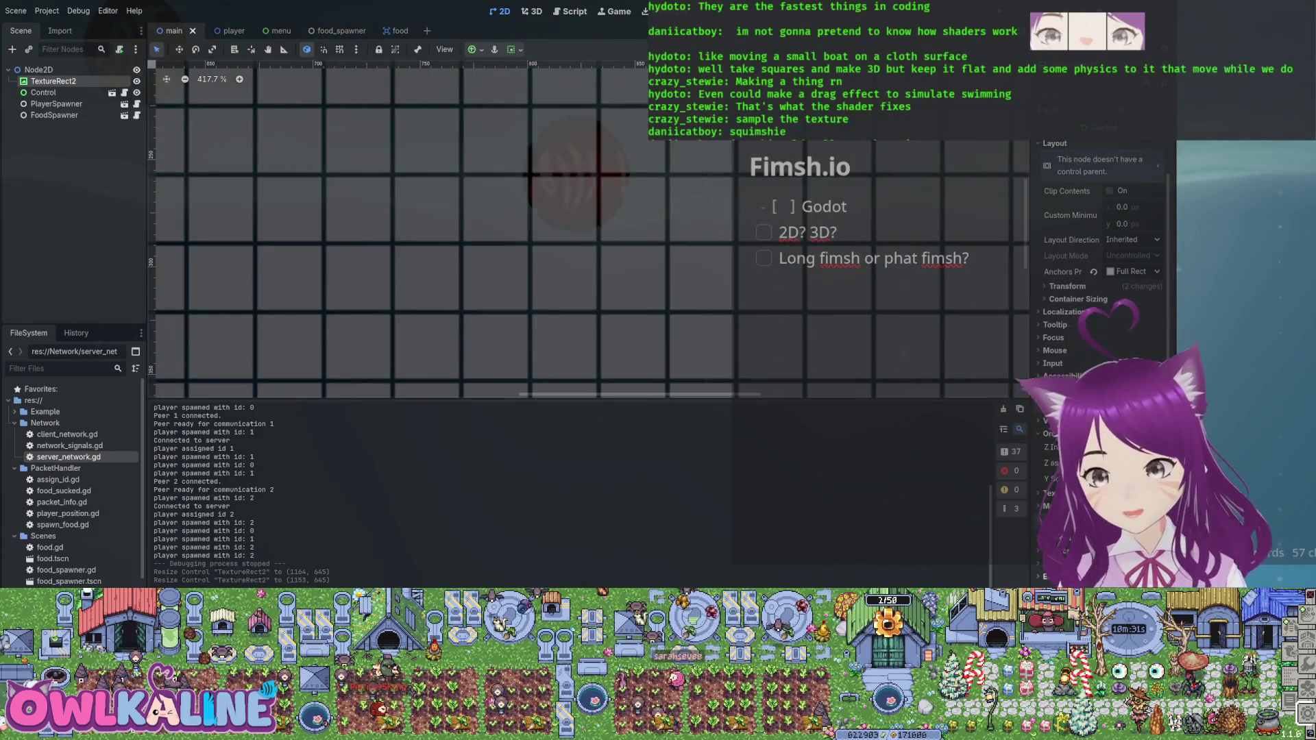
pyautogui.press('F5')
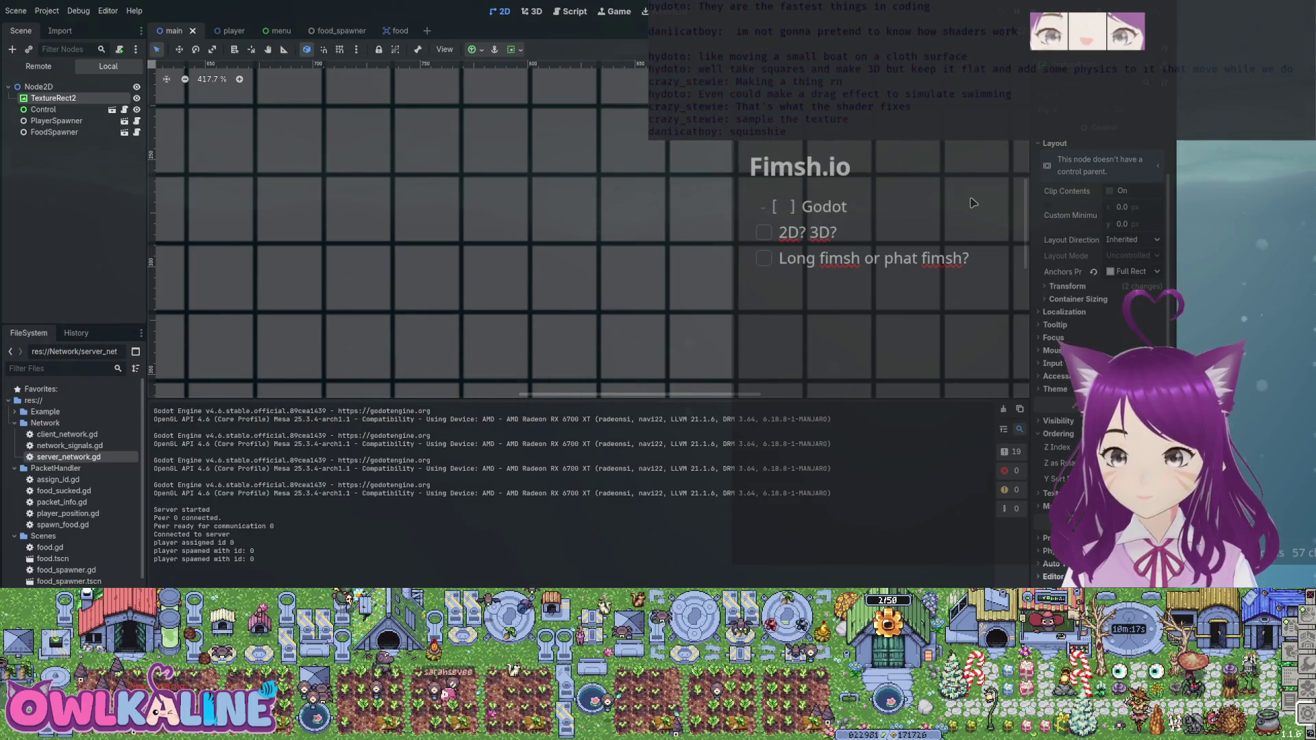
# - Stop the running game, frame the grid, then switch to the player scene and open player.gd
pyautogui.press('F8')
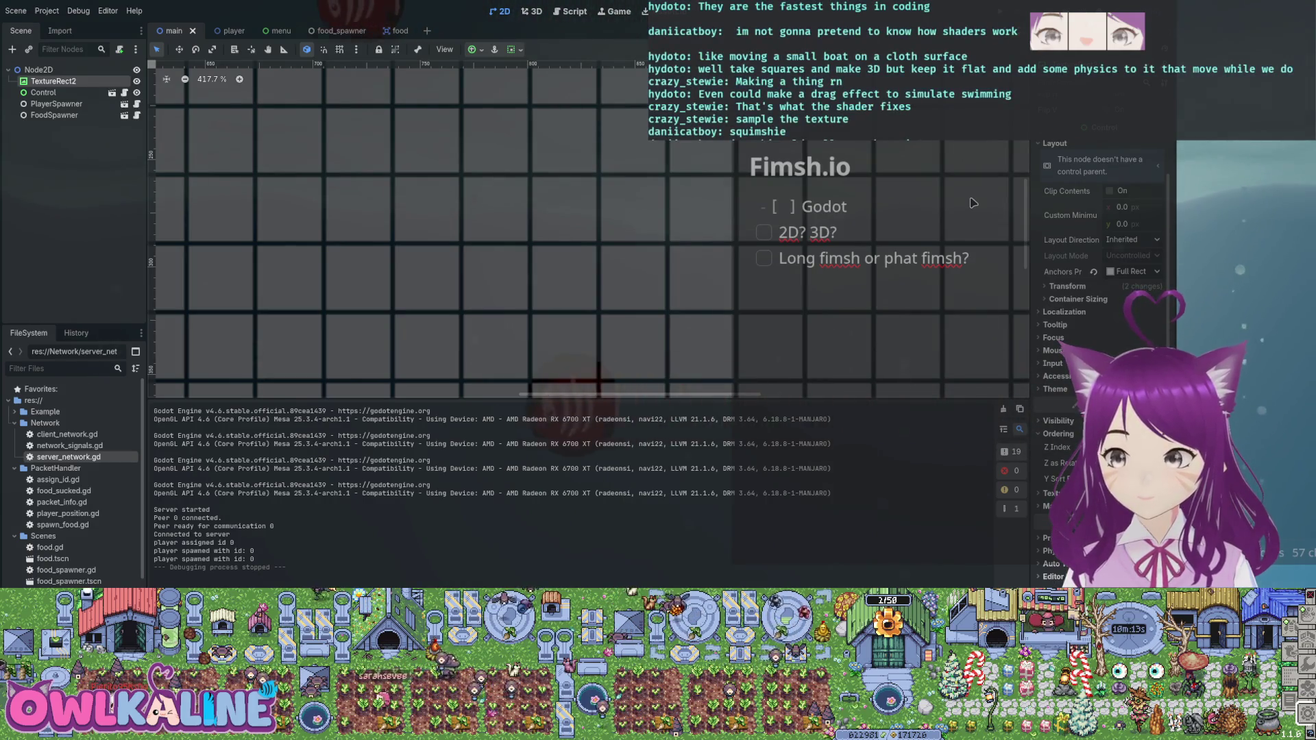
pyautogui.hotkey('shift', 'f')
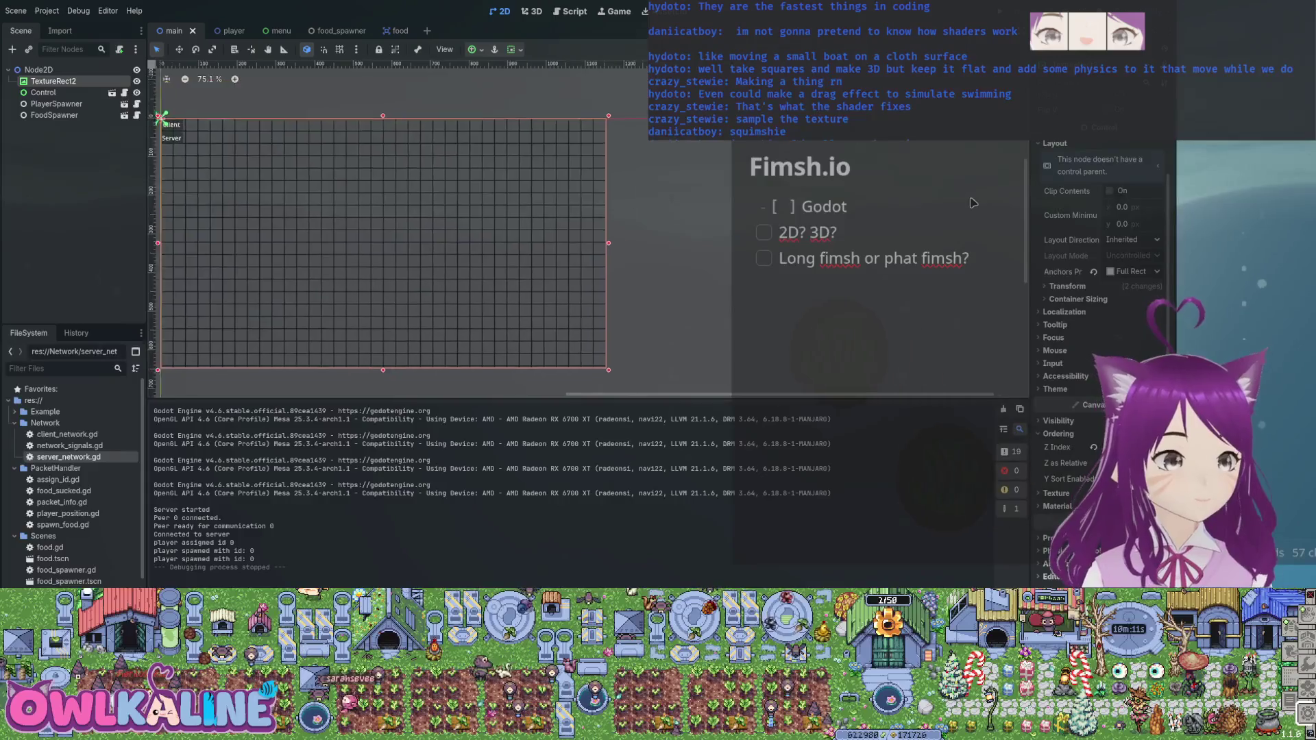
pyautogui.scroll(5, 973, 203)
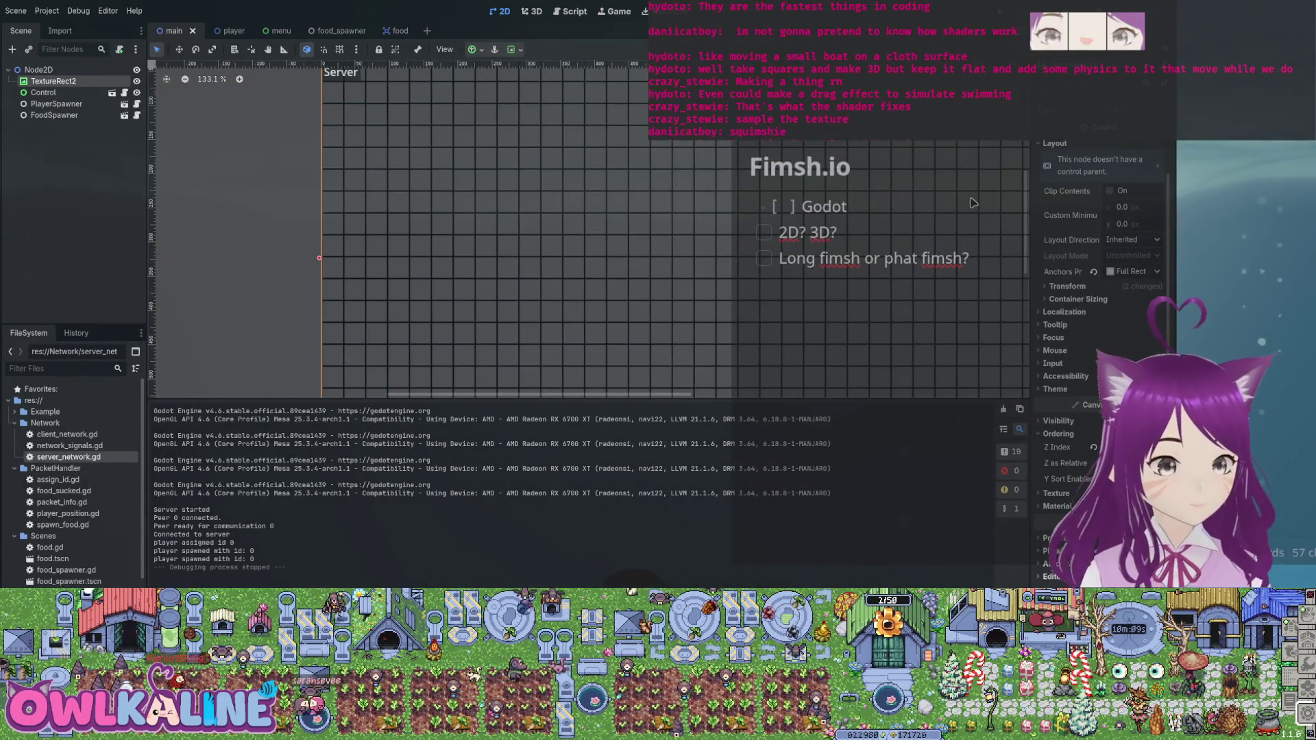
pyautogui.scroll(15, 973, 203)
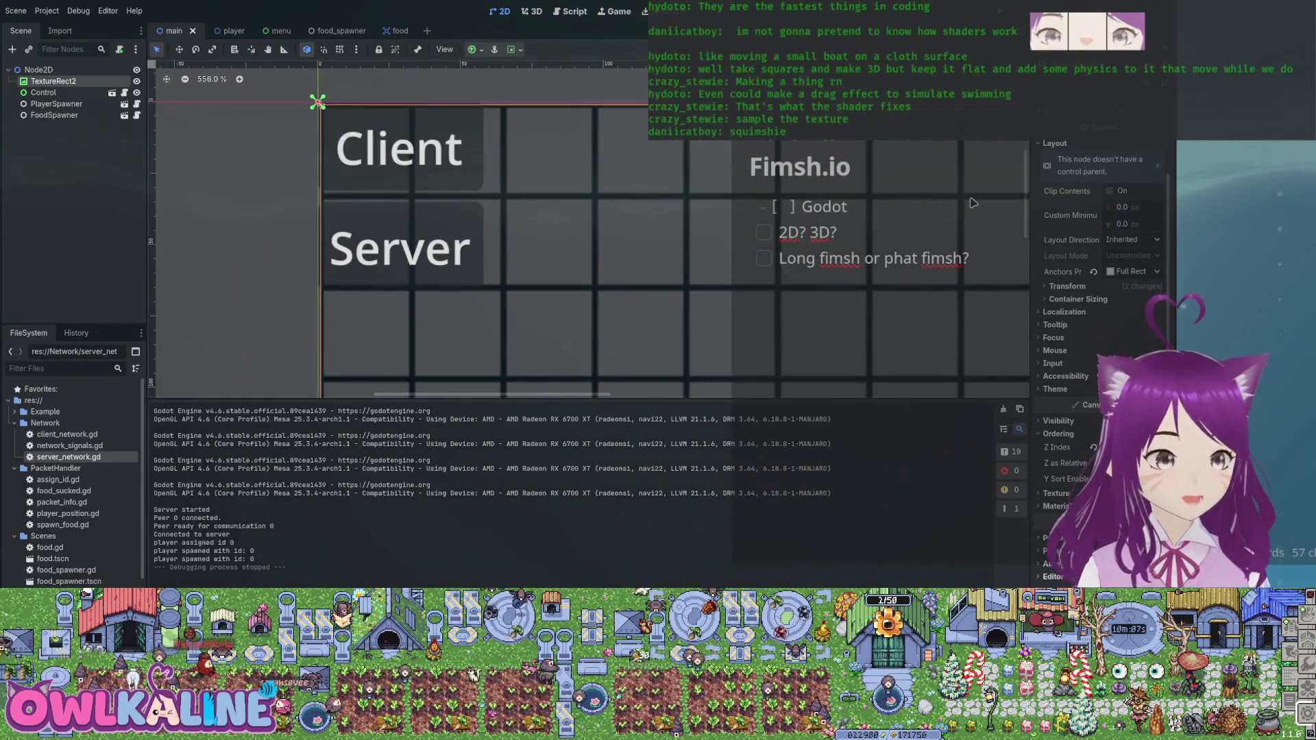
pyautogui.scroll(6, 973, 203)
pyautogui.scroll(-12, 973, 203)
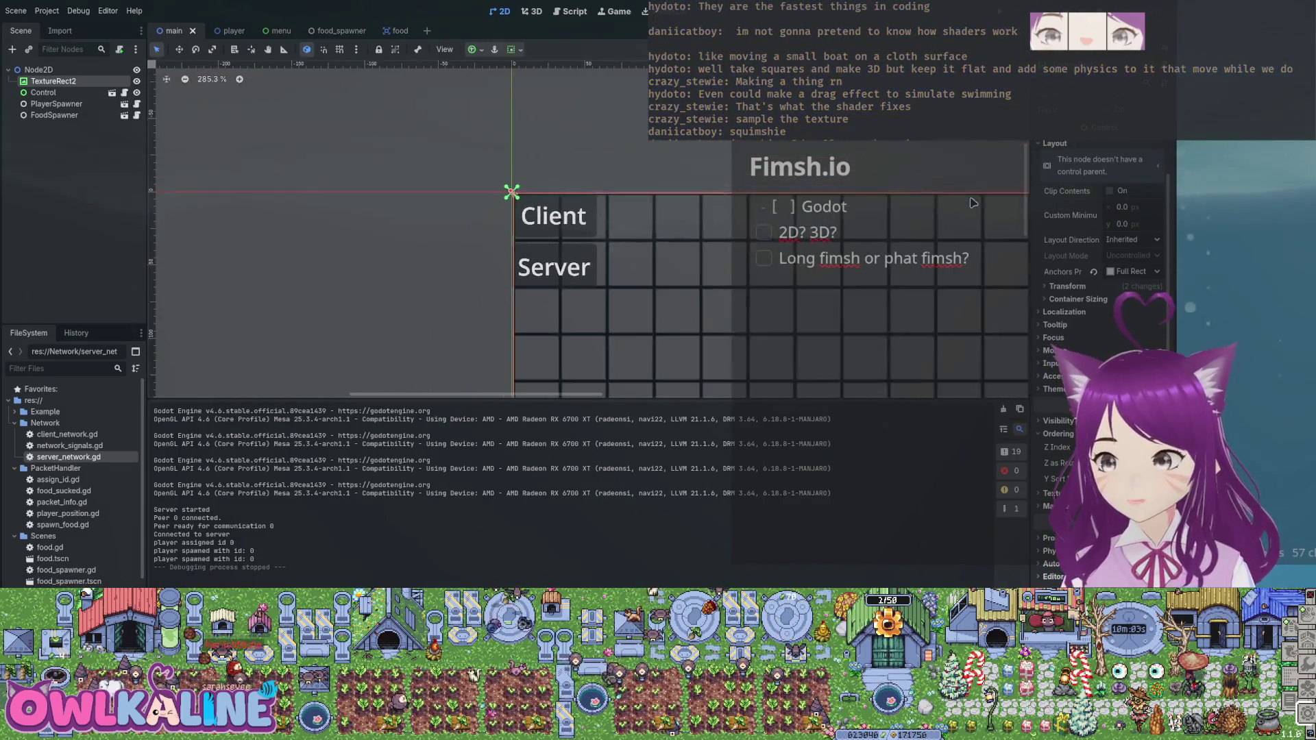
pyautogui.scroll(-20, 973, 203)
pyautogui.scroll(20, 973, 202)
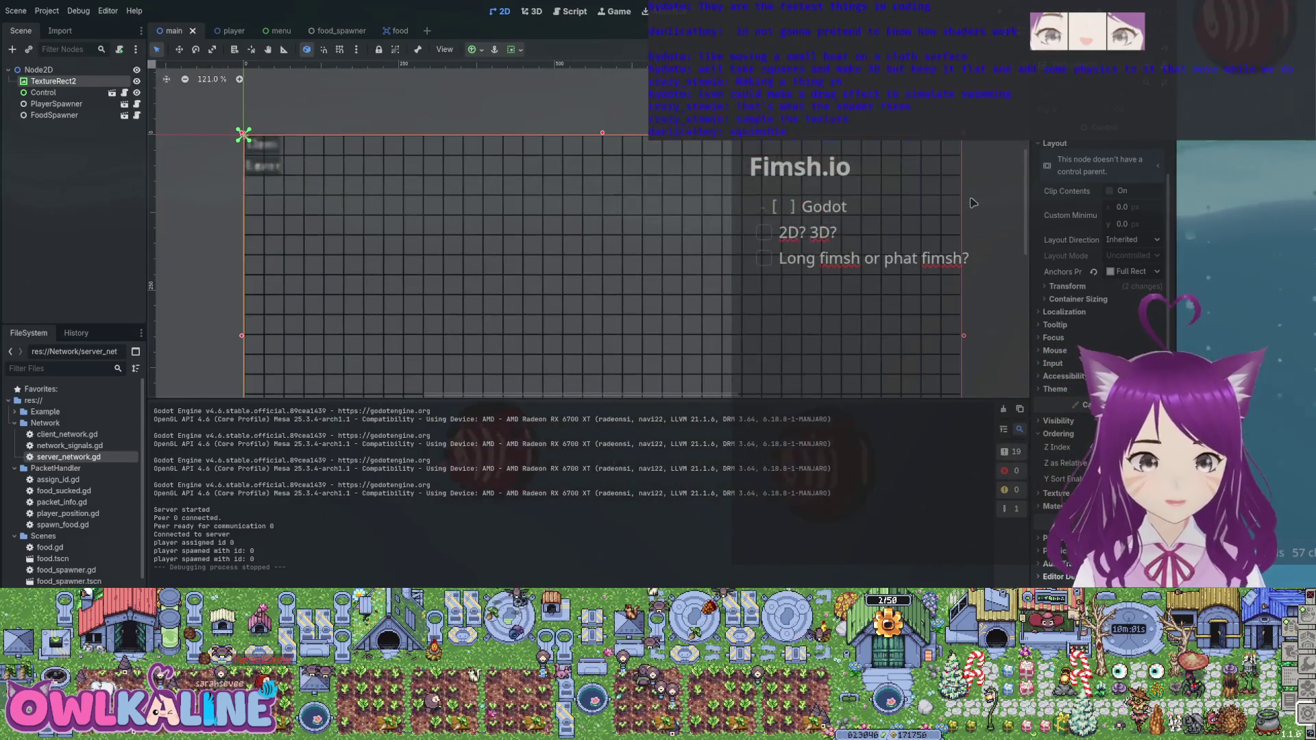
pyautogui.hotkey('ctrl', 'Tab')
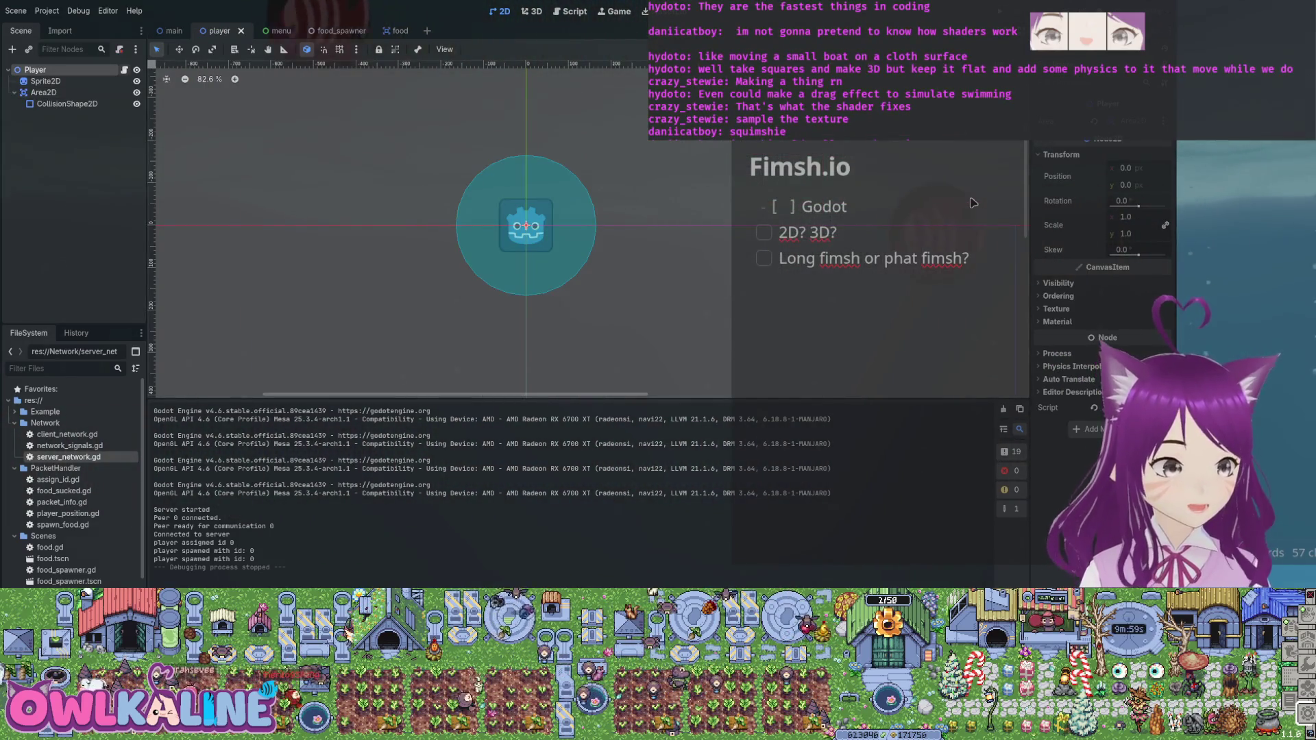
pyautogui.hotkey('ctrl', 'F3')
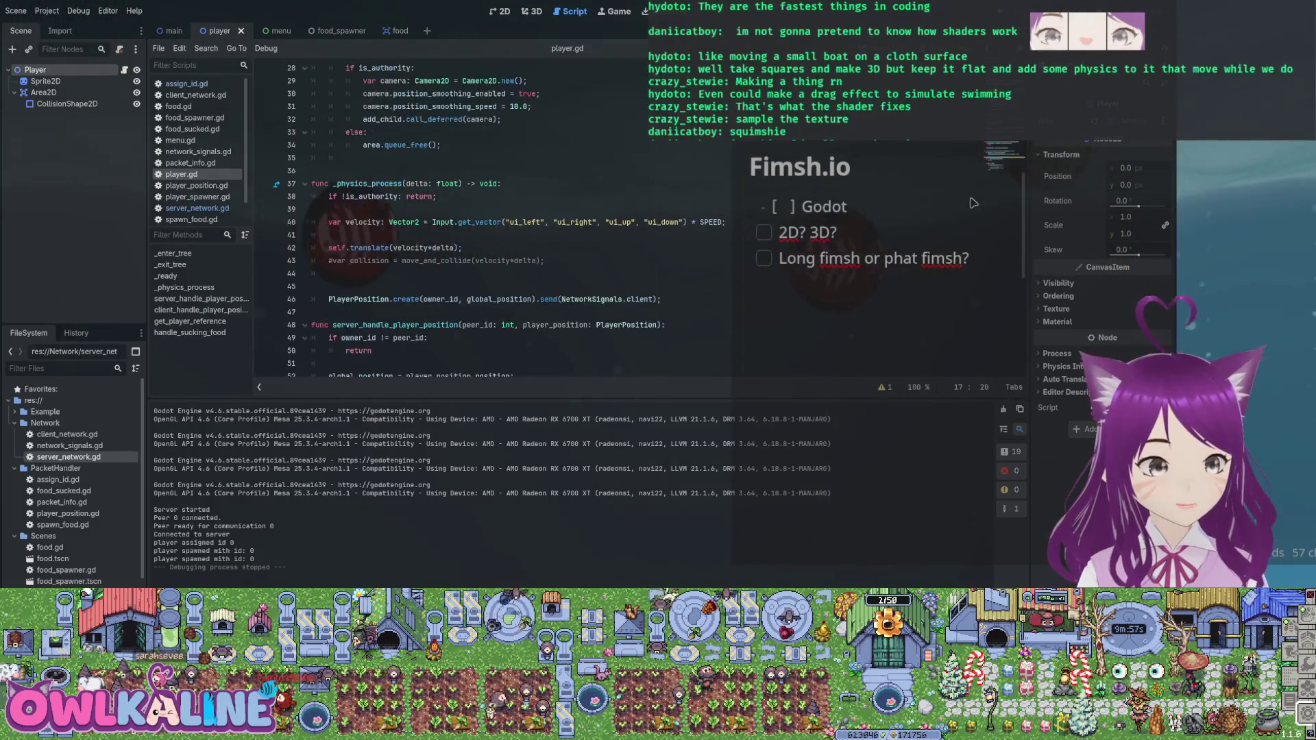
# - Insert blank lines below the velocity line in _physics_process
pyautogui.press('Down')
pyautogui.press('Return')
pyautogui.press('Up')
pyautogui.press('Return')
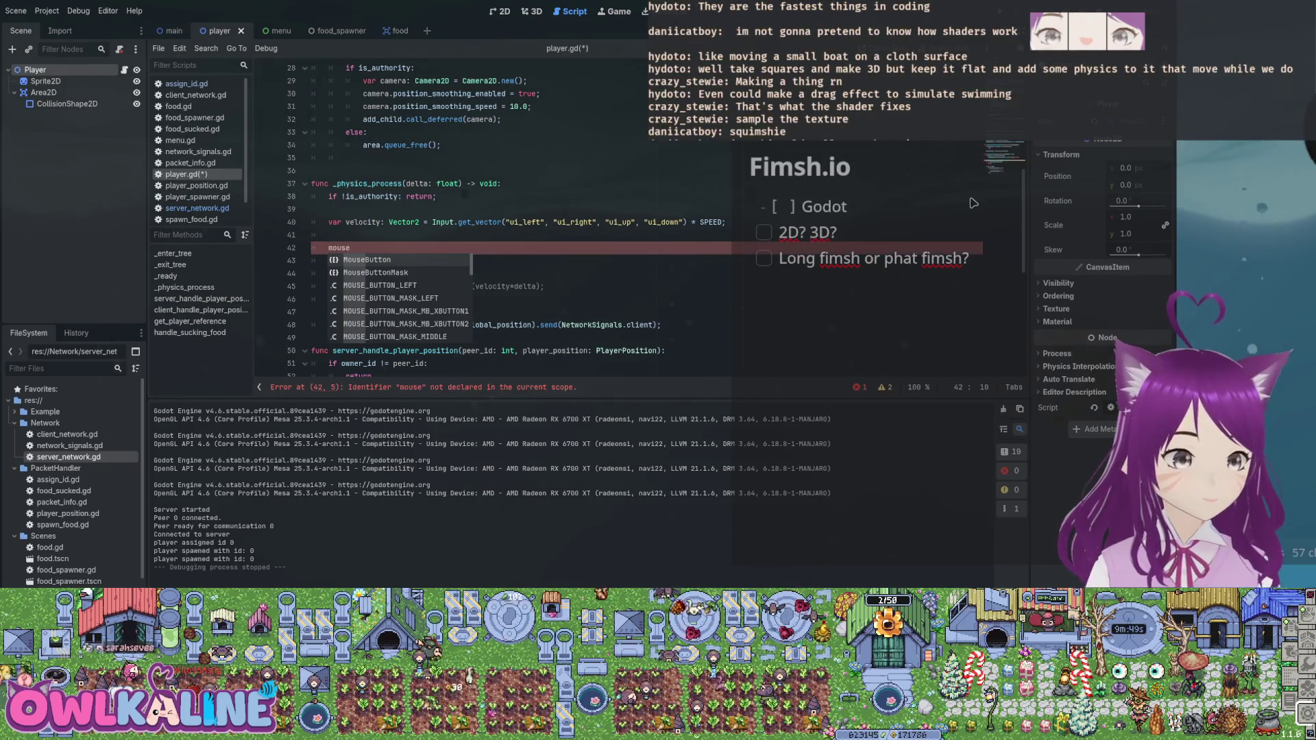
# - Replace the undeclared mouse identifier with Input and browse its get and mouse method suggestions
pyautogui.press('BackSpace')
pyautogui.press('BackSpace')
pyautogui.press('BackSpace')
pyautogui.write('Inp')
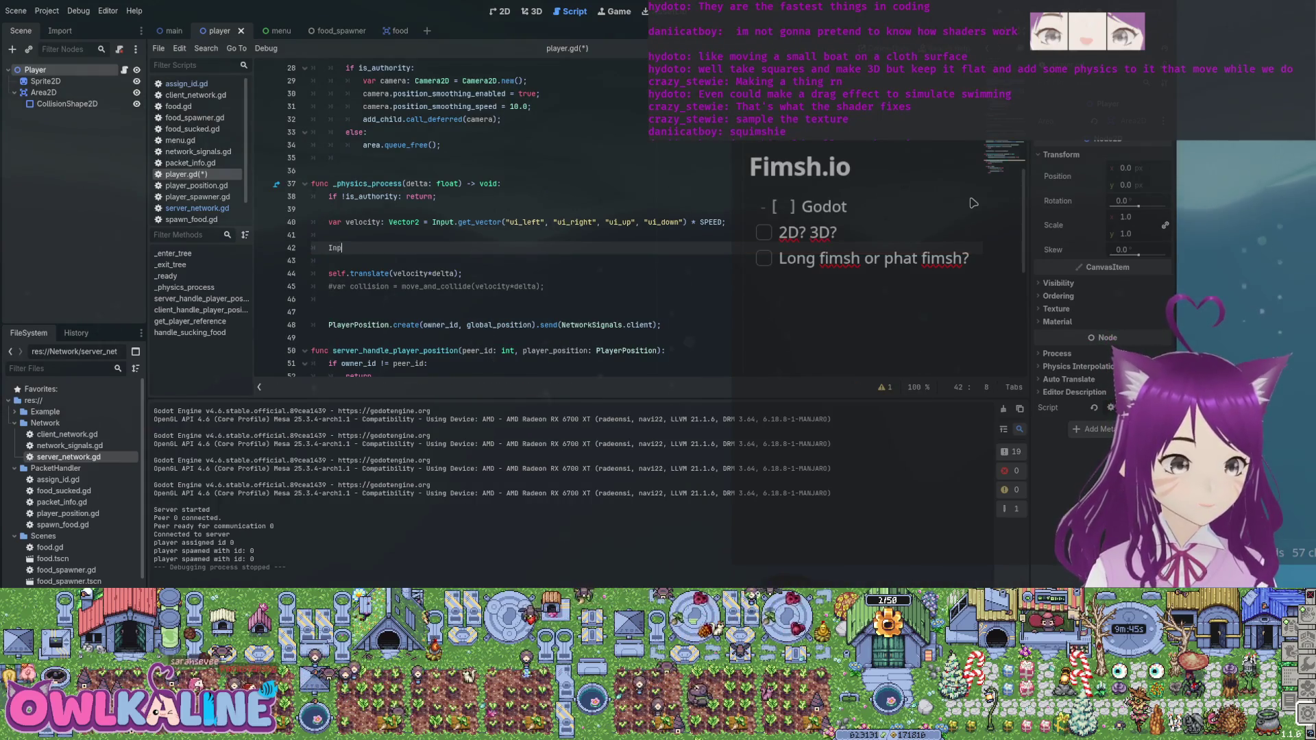
pyautogui.write('ut.g')
pyautogui.press('Down')
pyautogui.press('Down')
pyautogui.press('Down')
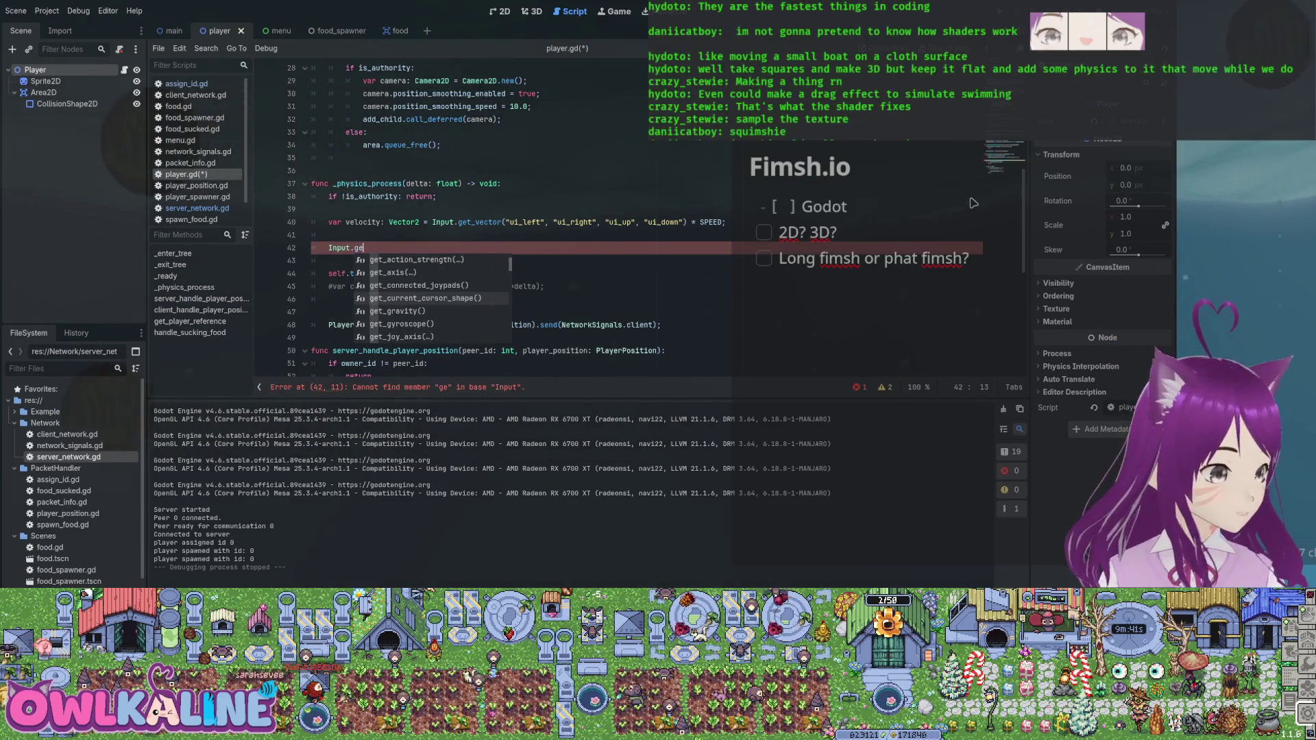
pyautogui.press('Down')
pyautogui.press('Down')
pyautogui.press('Down')
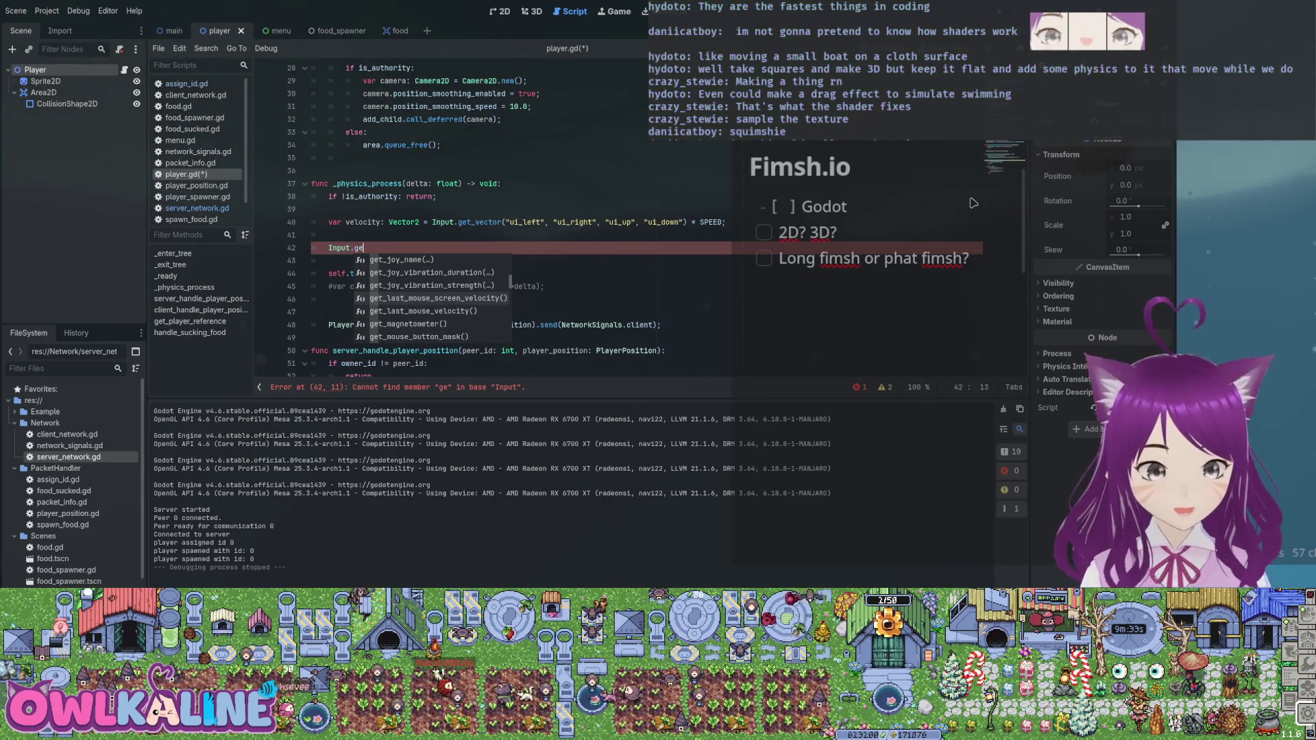
pyautogui.press('Down')
pyautogui.press('Down')
pyautogui.press('Down')
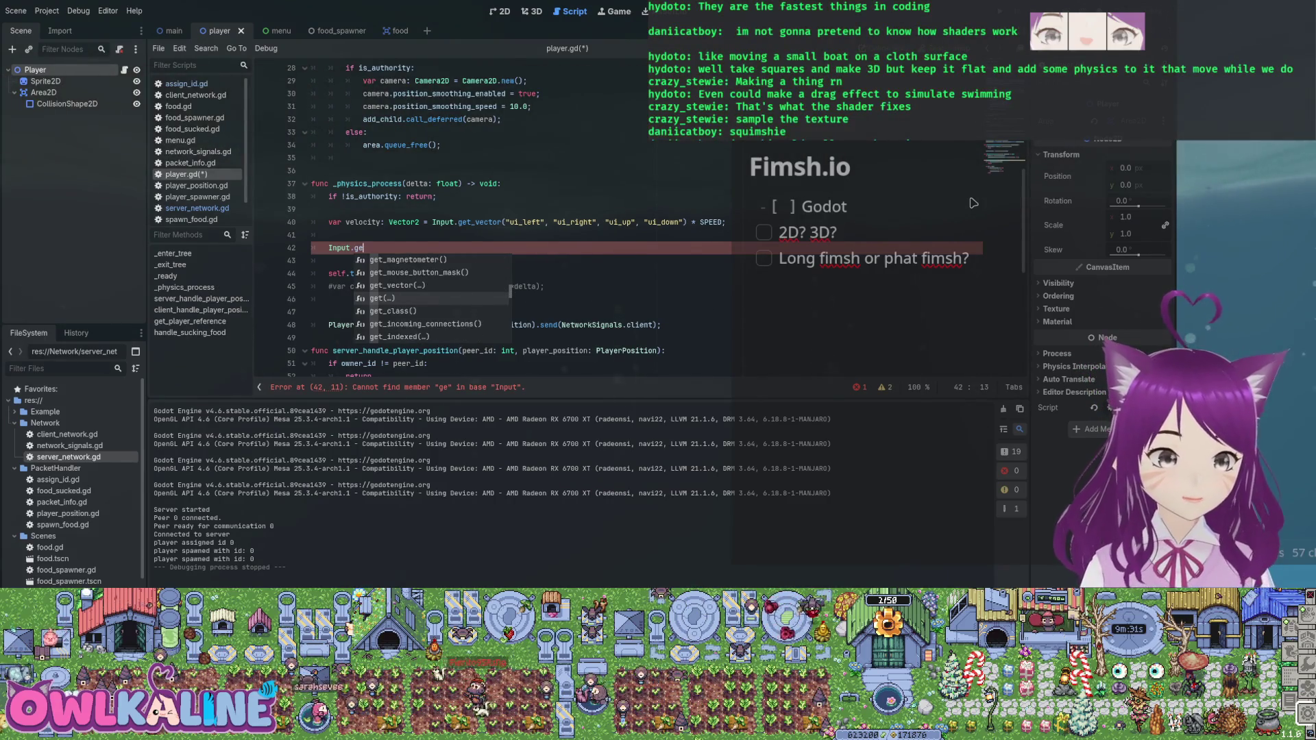
pyautogui.press('Down')
pyautogui.press('Down')
pyautogui.press('Down')
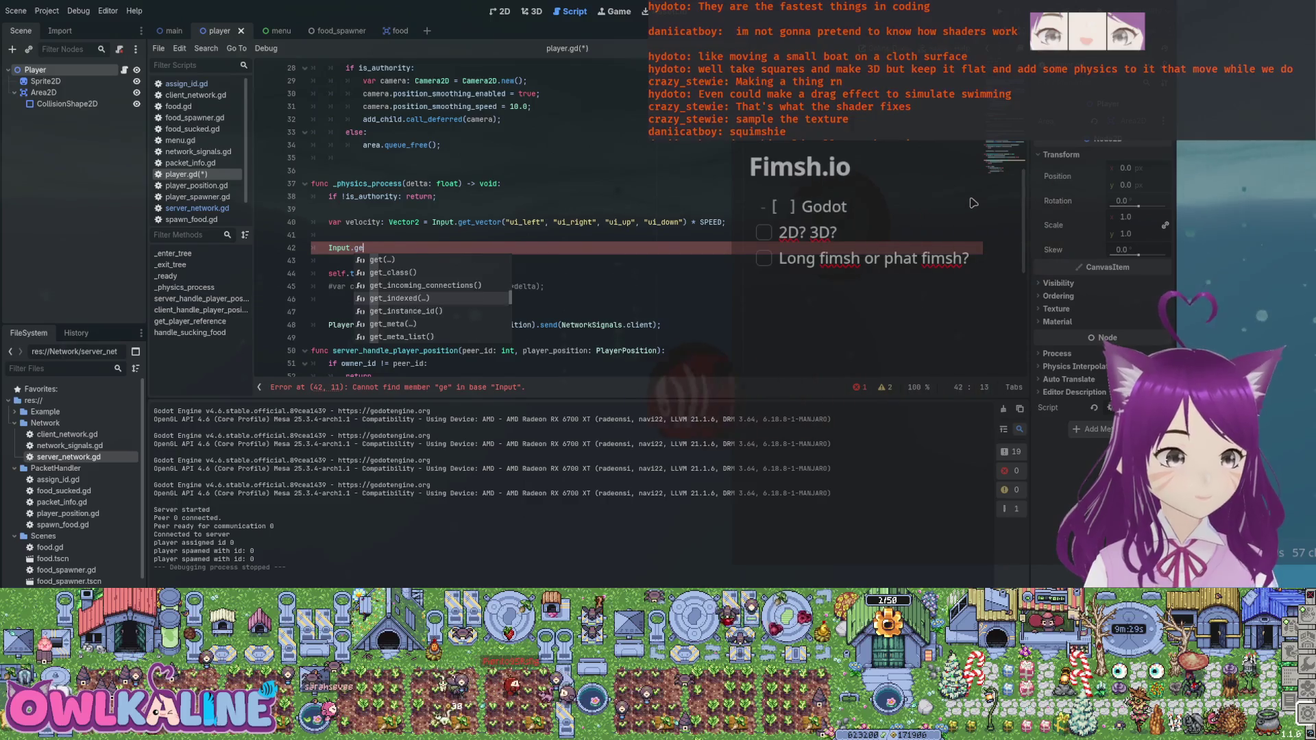
pyautogui.press('BackSpace')
pyautogui.press('BackSpace')
pyautogui.write('m')
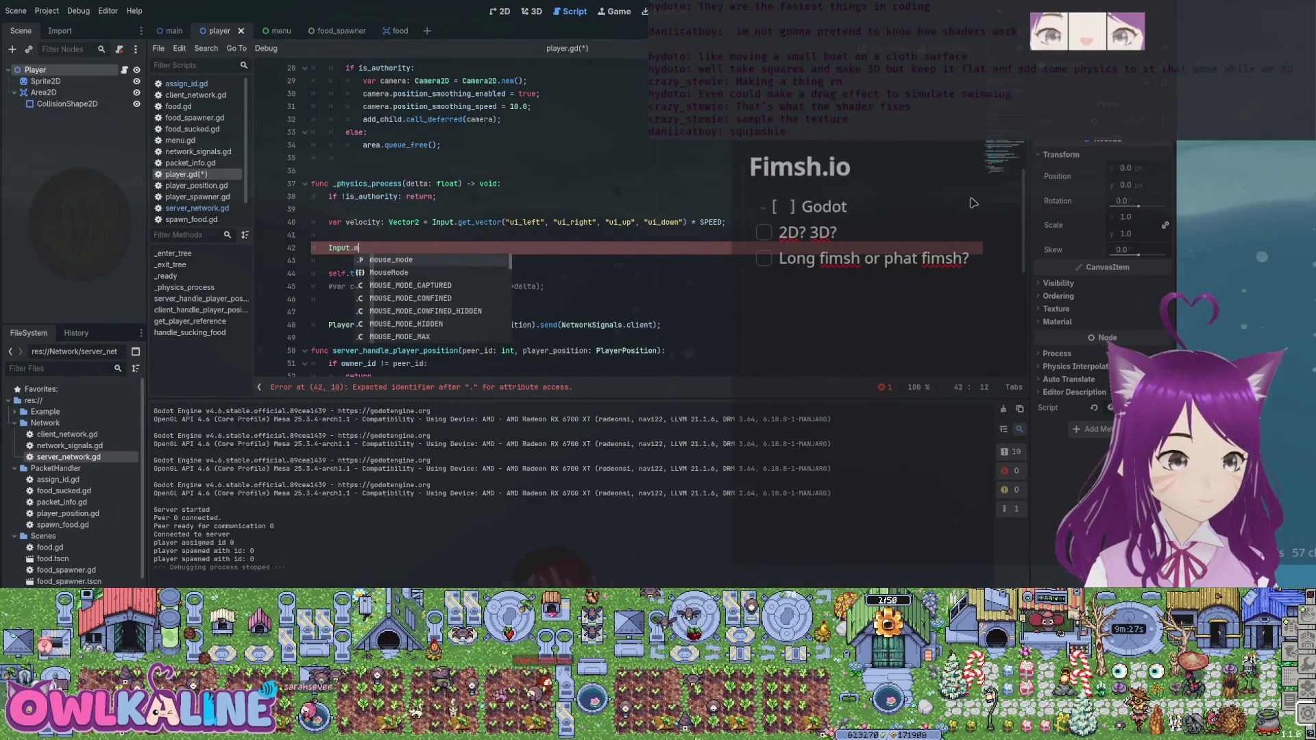
pyautogui.write('ouse')
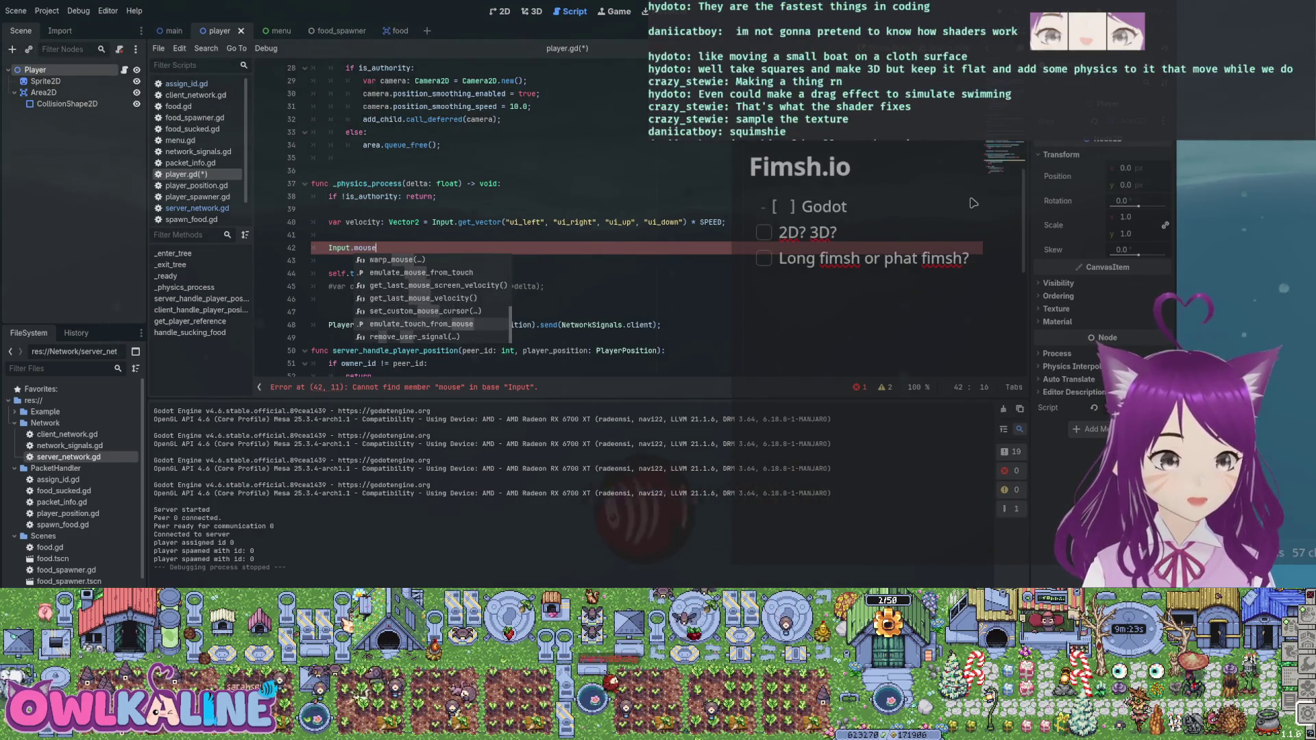
pyautogui.press('Down')
pyautogui.press('Down')
pyautogui.press('Up')
pyautogui.press('Up')
pyautogui.press('Up')
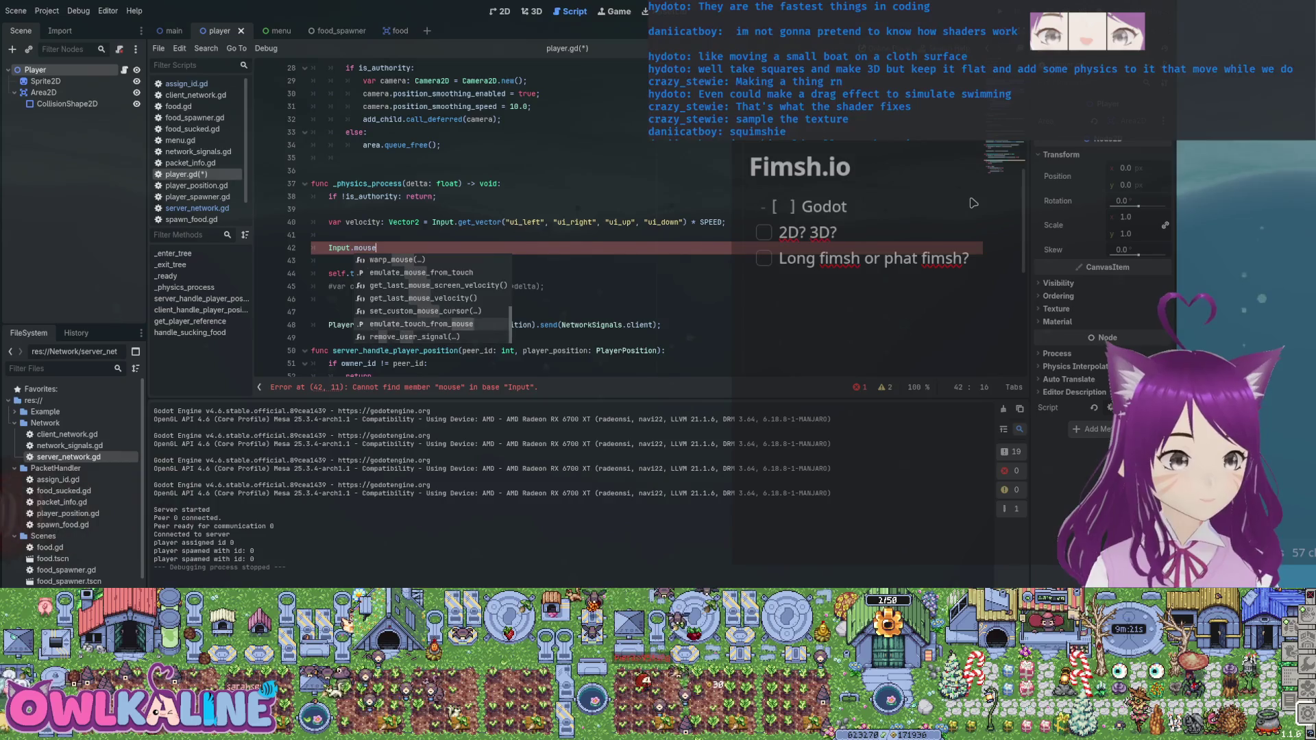
pyautogui.press('Up')
pyautogui.press('Up')
pyautogui.press('Up')
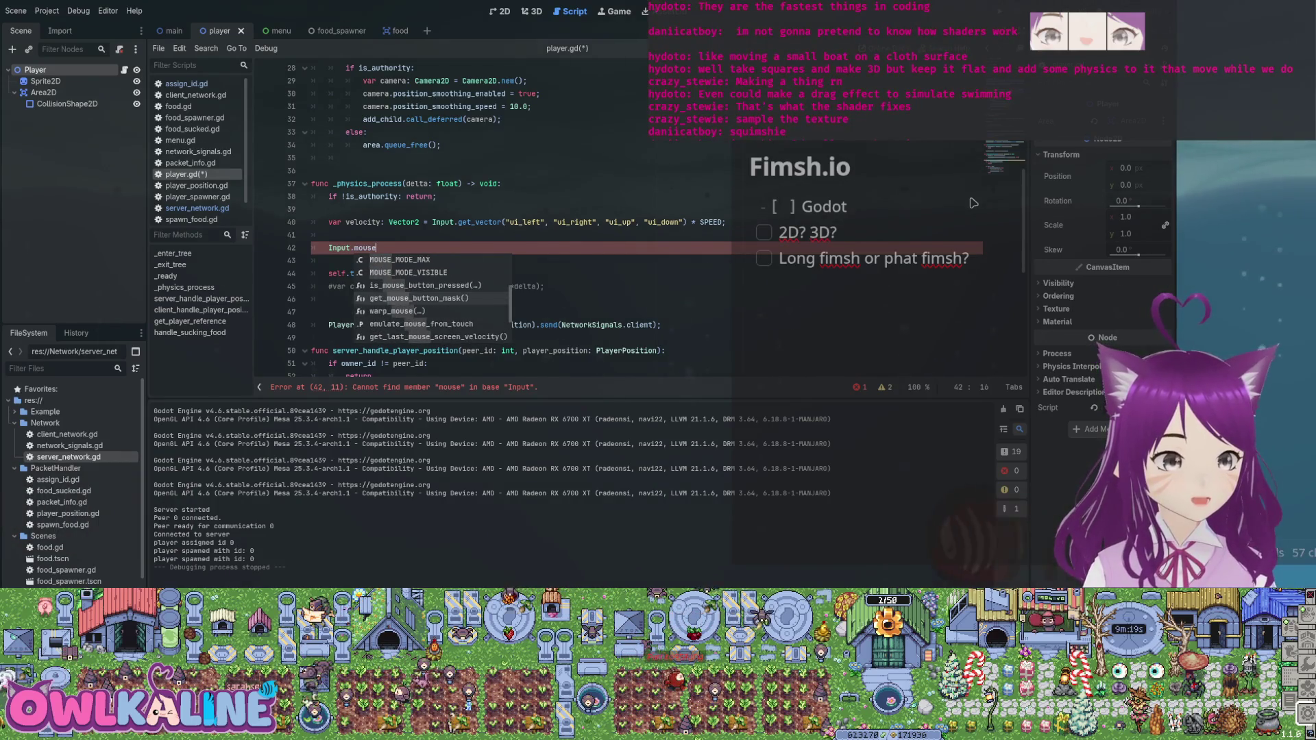
# - Search Input suggestions for cursor methods, then delete the unfinished expression, save, and return to line 42
pyautogui.press('BackSpace')
pyautogui.press('BackSpace')
pyautogui.press('BackSpace')
pyautogui.write('urs')
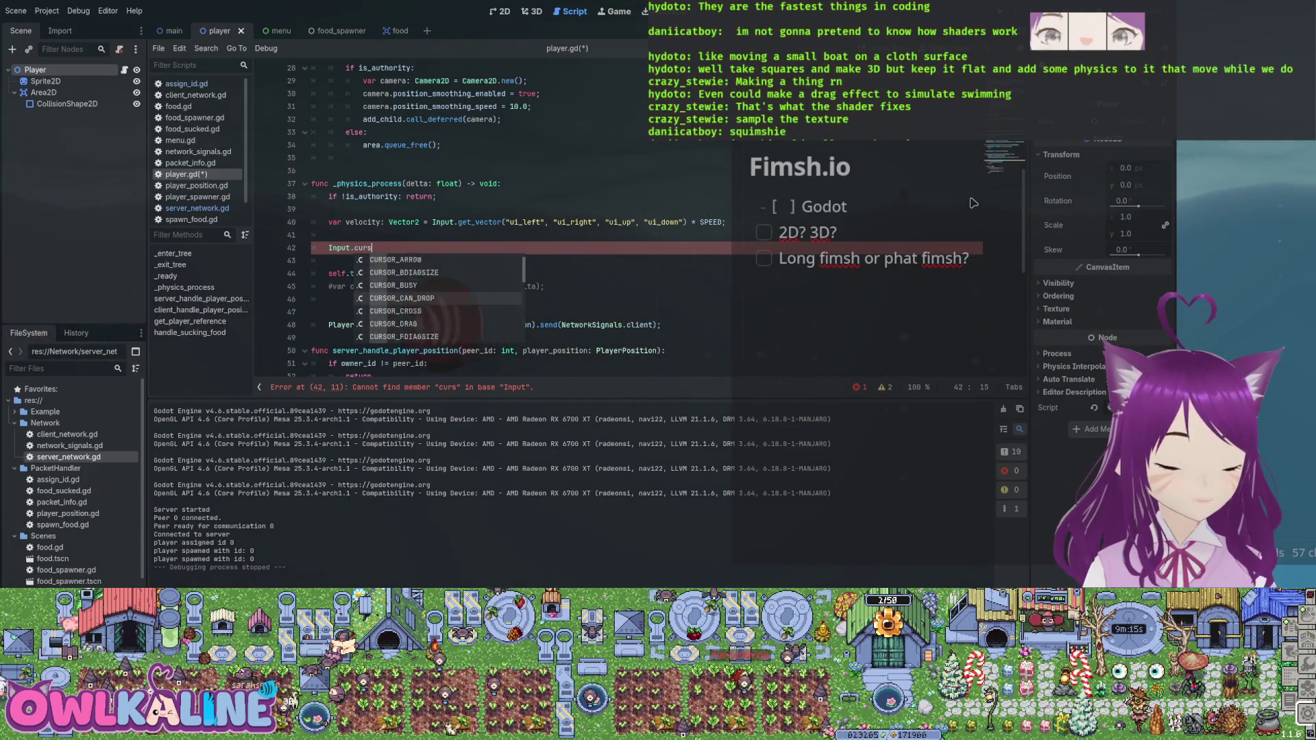
pyautogui.press('Down')
pyautogui.press('Down')
pyautogui.press('Down')
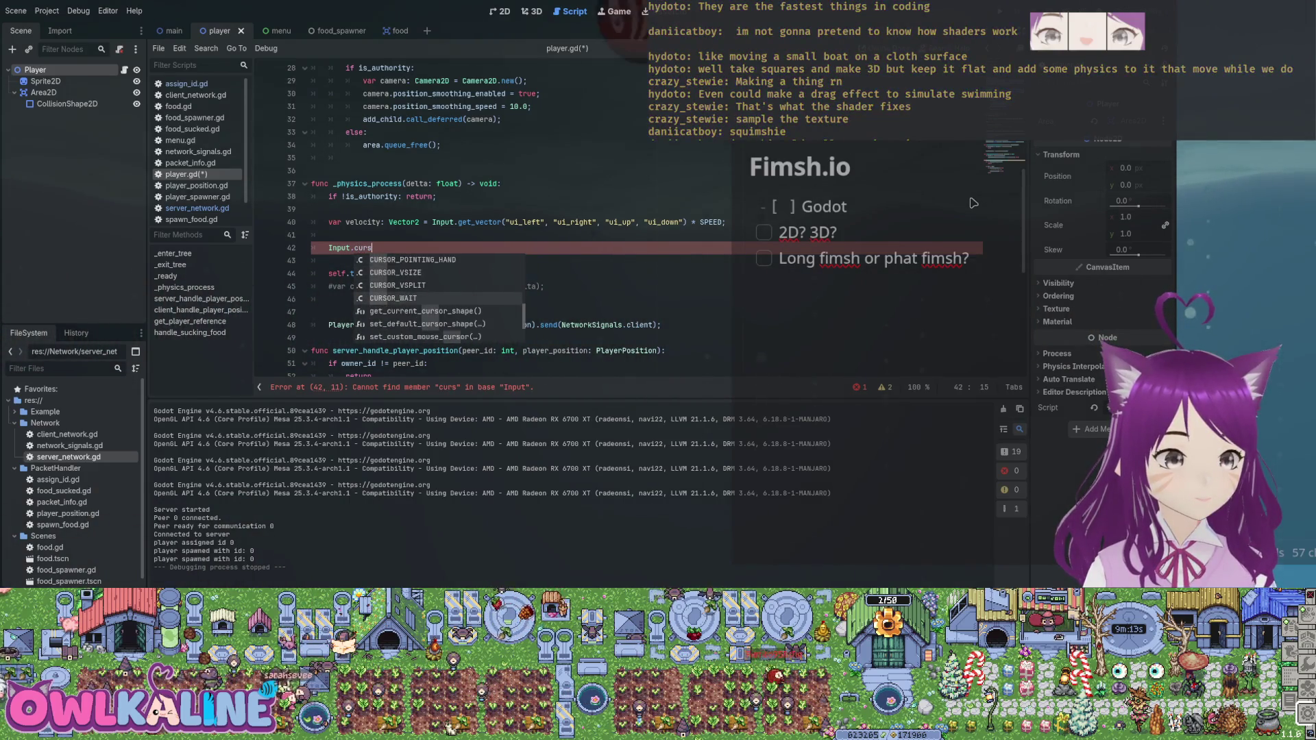
pyautogui.press('Down')
pyautogui.press('Down')
pyautogui.press('Down')
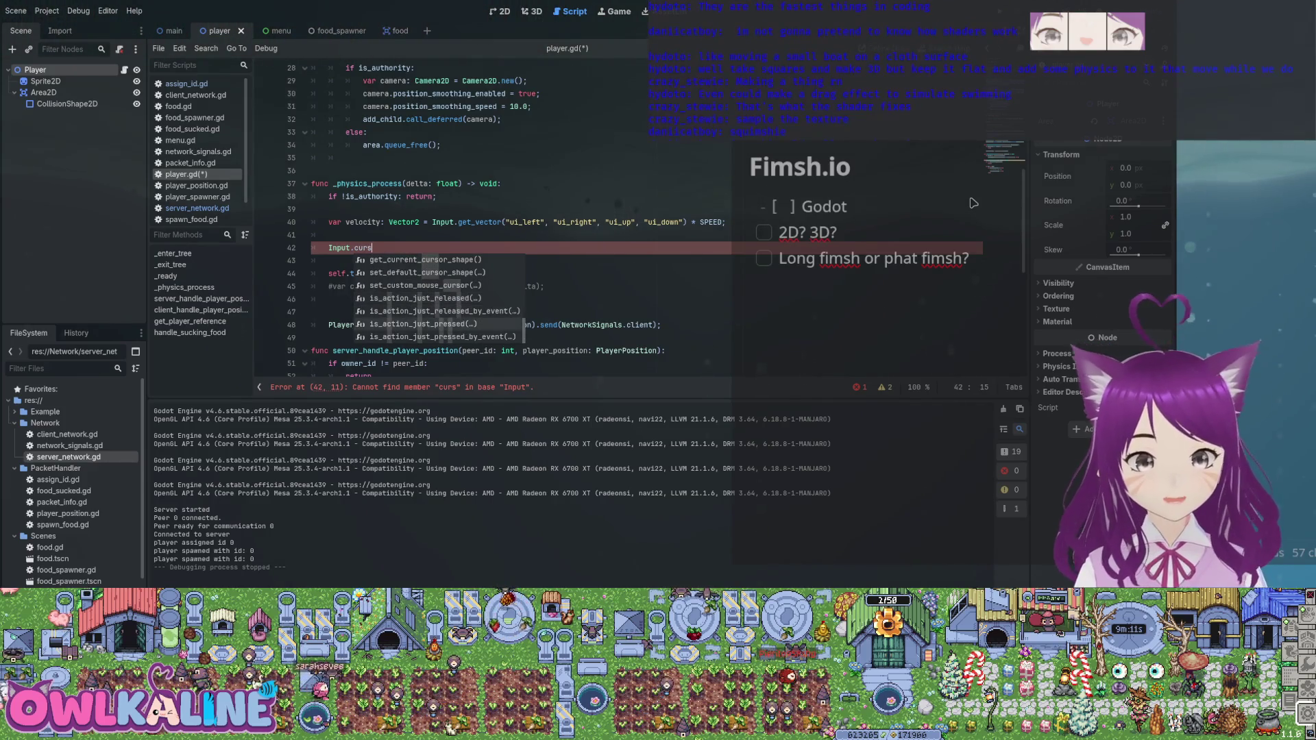
pyautogui.press('BackSpace')
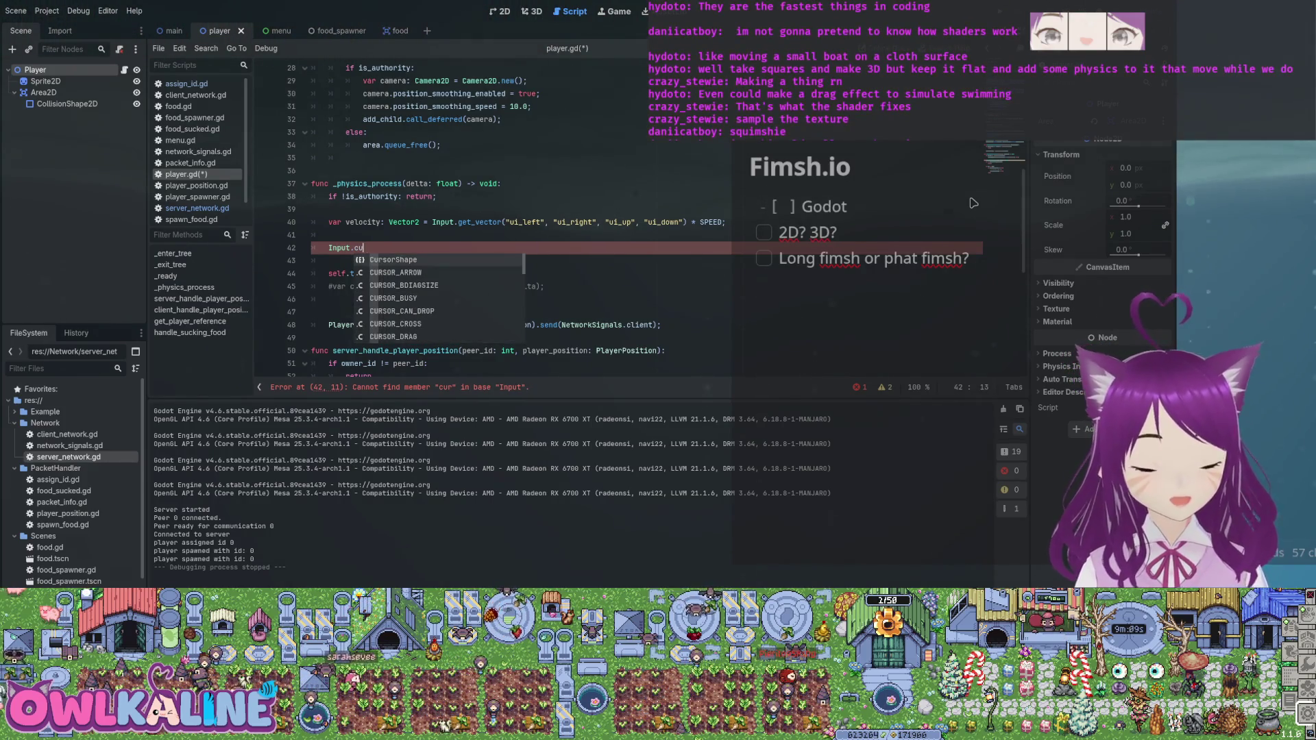
pyautogui.press('BackSpace')
pyautogui.press('BackSpace')
pyautogui.press('BackSpace')
pyautogui.hotkey('ctrl', 's')
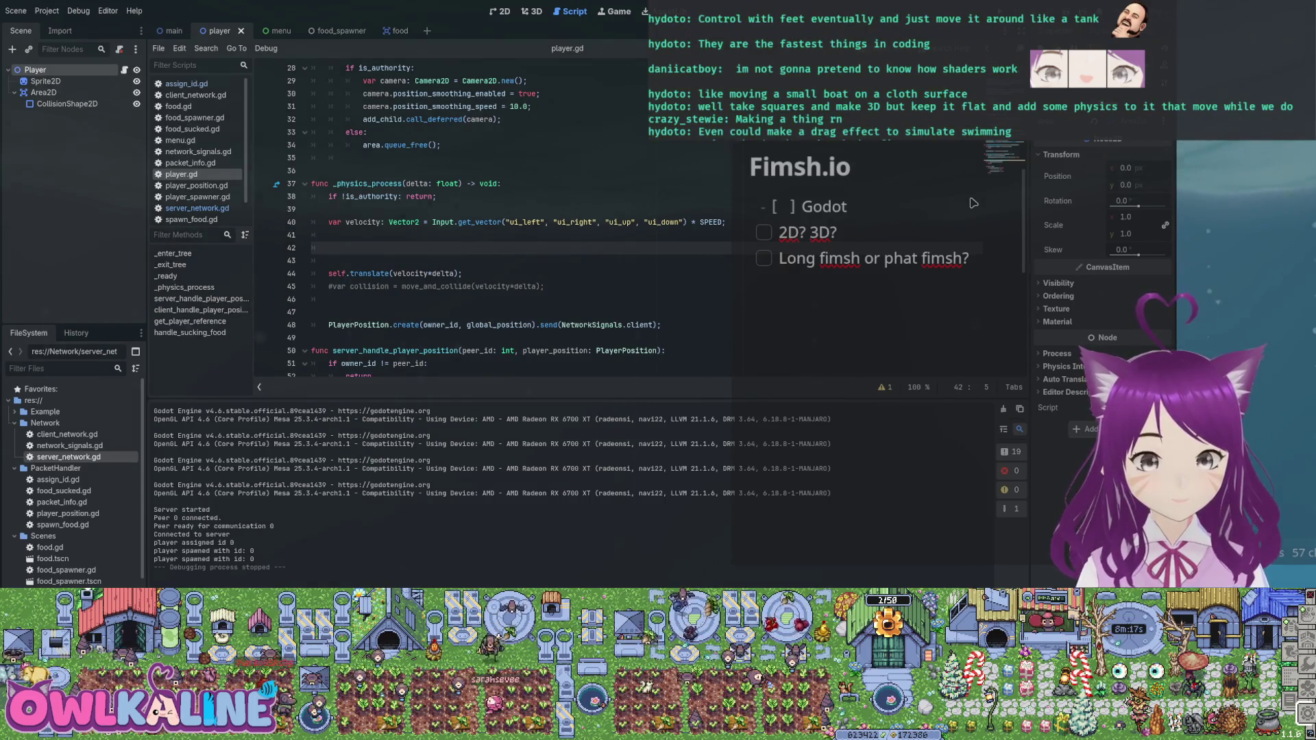
pyautogui.press('Up')
pyautogui.press('Up')
pyautogui.press('Up')
pyautogui.press('Down')
pyautogui.press('Down')
pyautogui.press('Down')
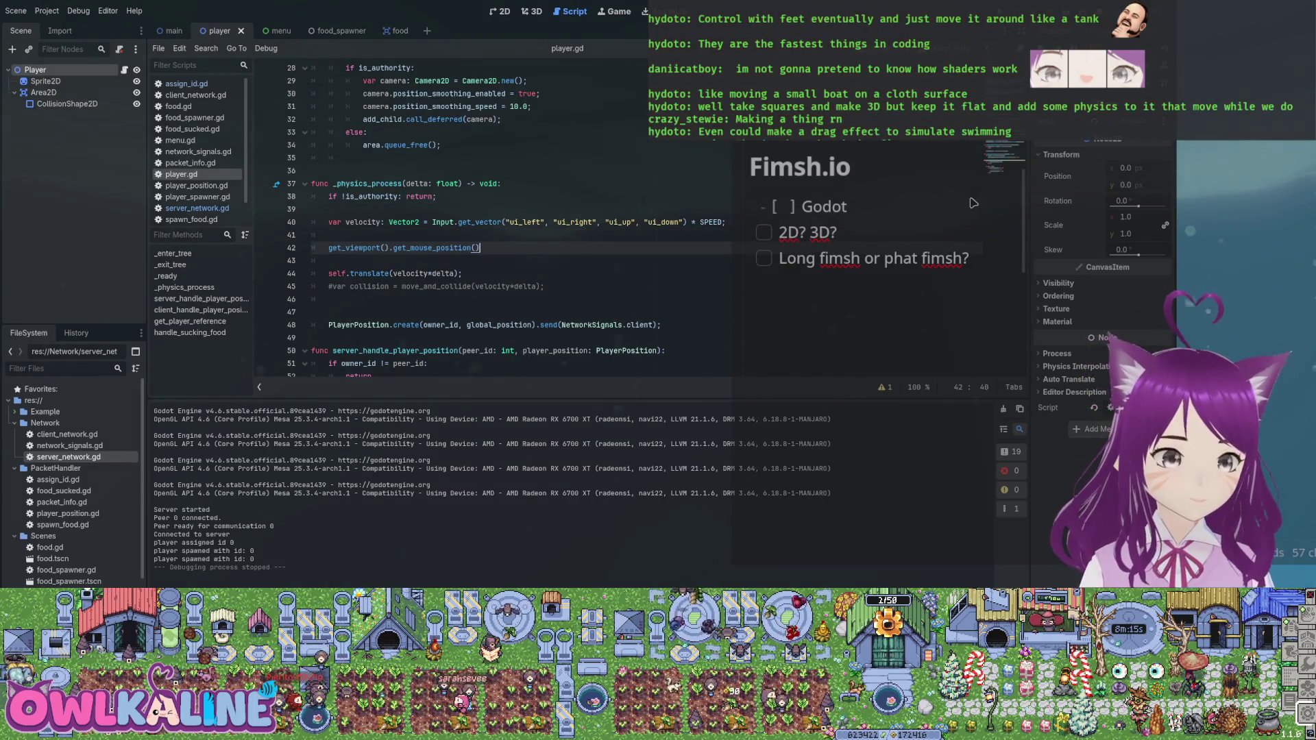
# - Wrap the get_viewport().get_mouse_position() call on line 42 in print()
pyautogui.write(';')
pyautogui.press('Home')
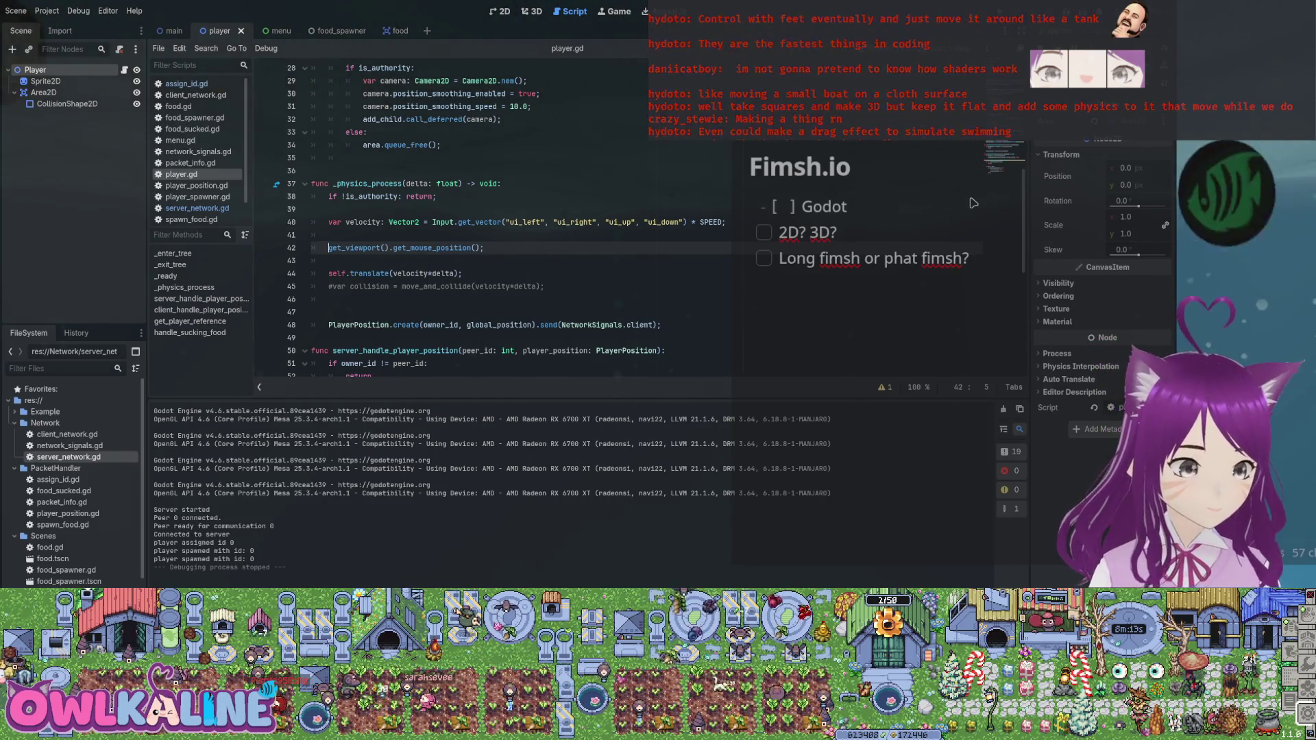
pyautogui.write('print(')
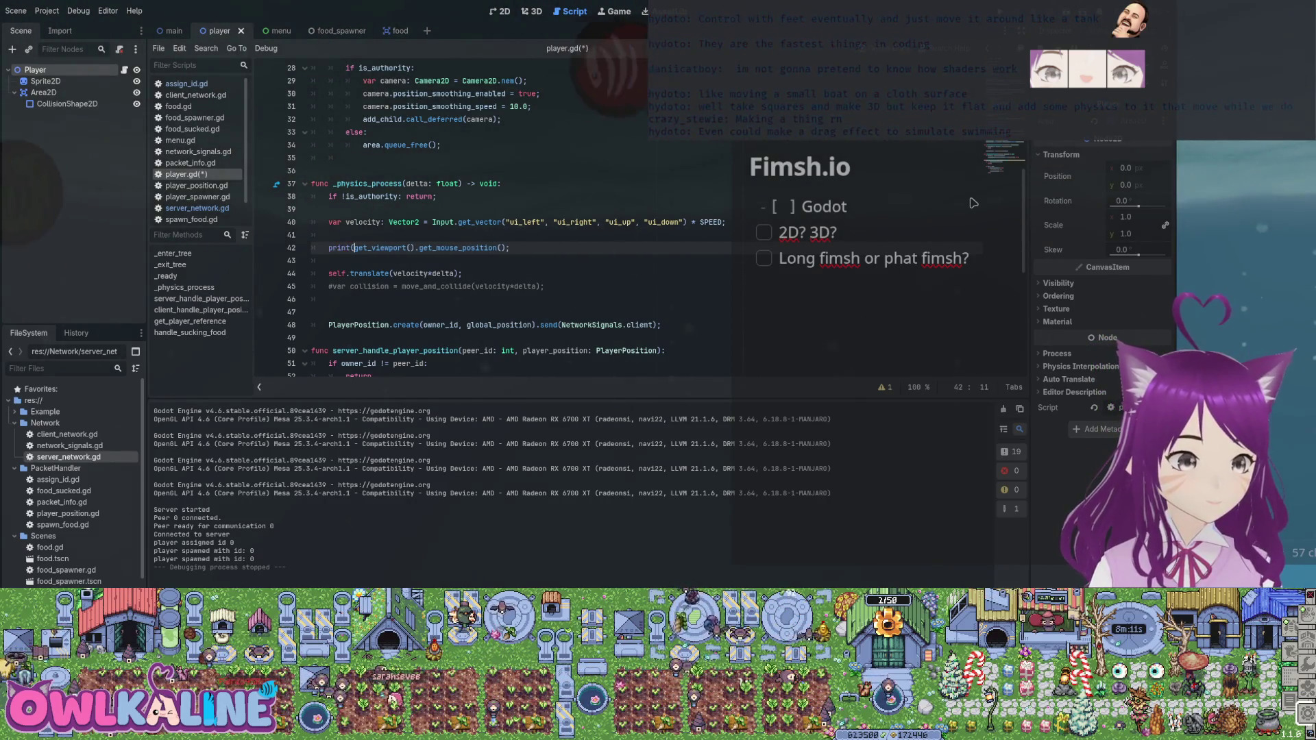
pyautogui.press('End')
pyautogui.press('Left')
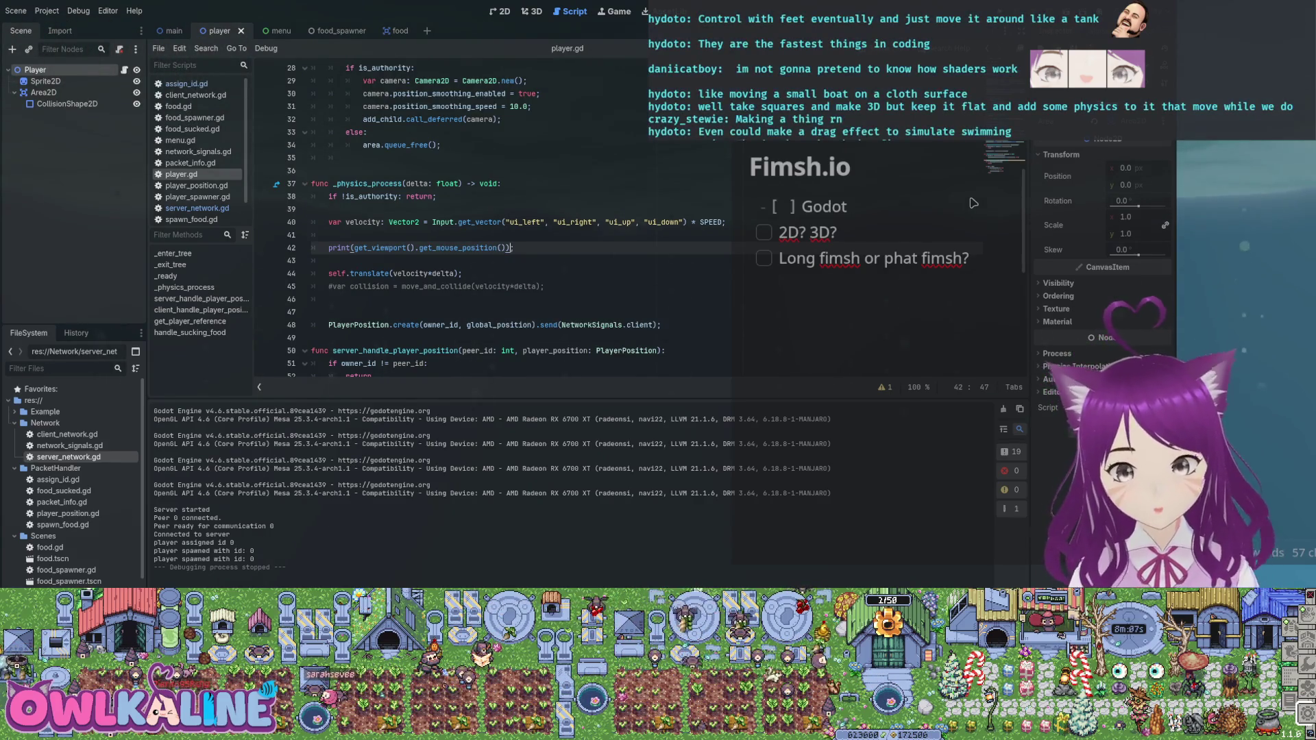
# - Run the game to check the printed mouse coordinates, then stop it and remove the print wrapper
pyautogui.press('F5')
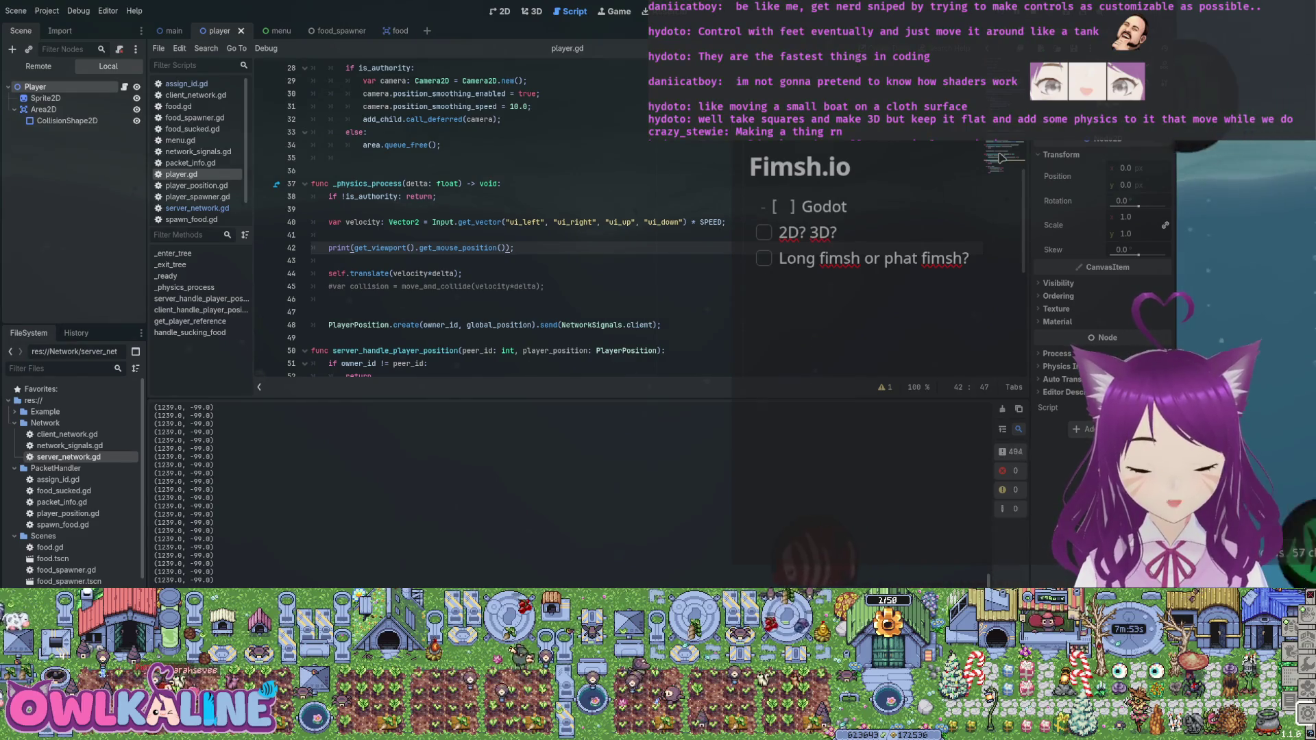
pyautogui.press('F8')
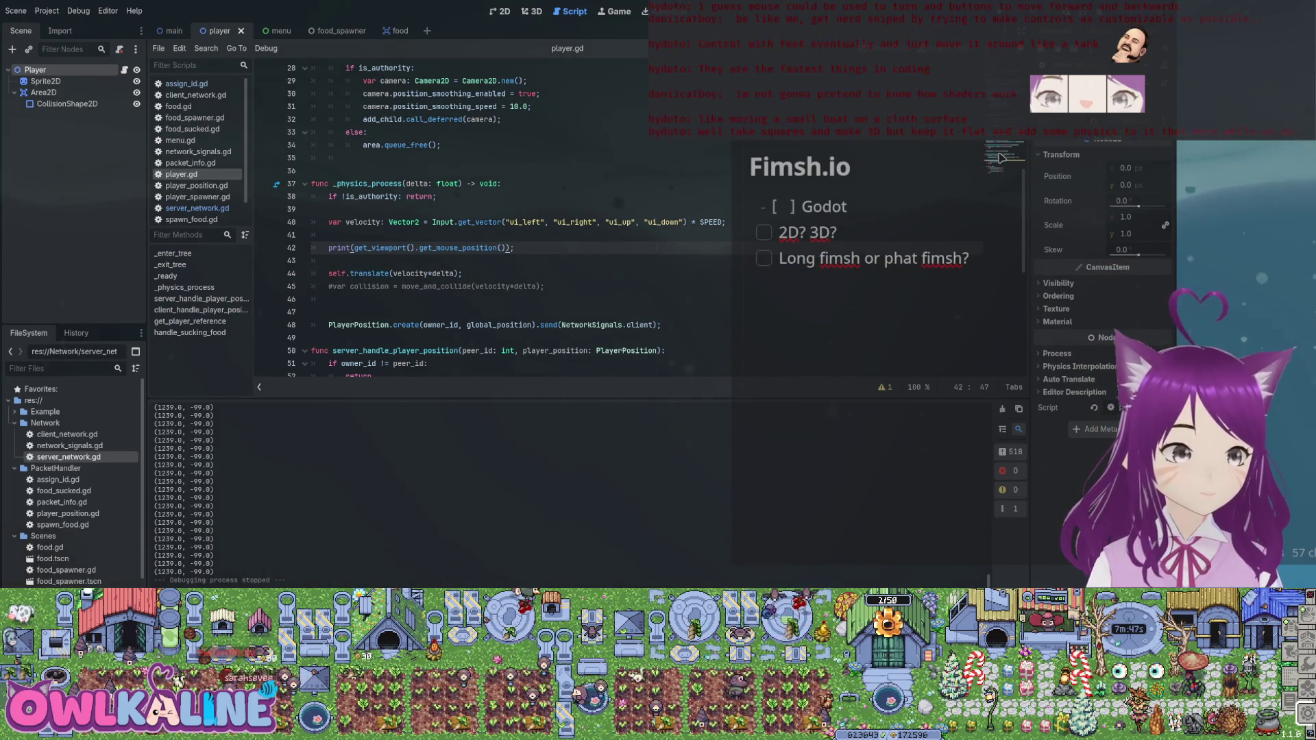
pyautogui.press('Delete')
pyautogui.press('Delete')
pyautogui.press('Delete')
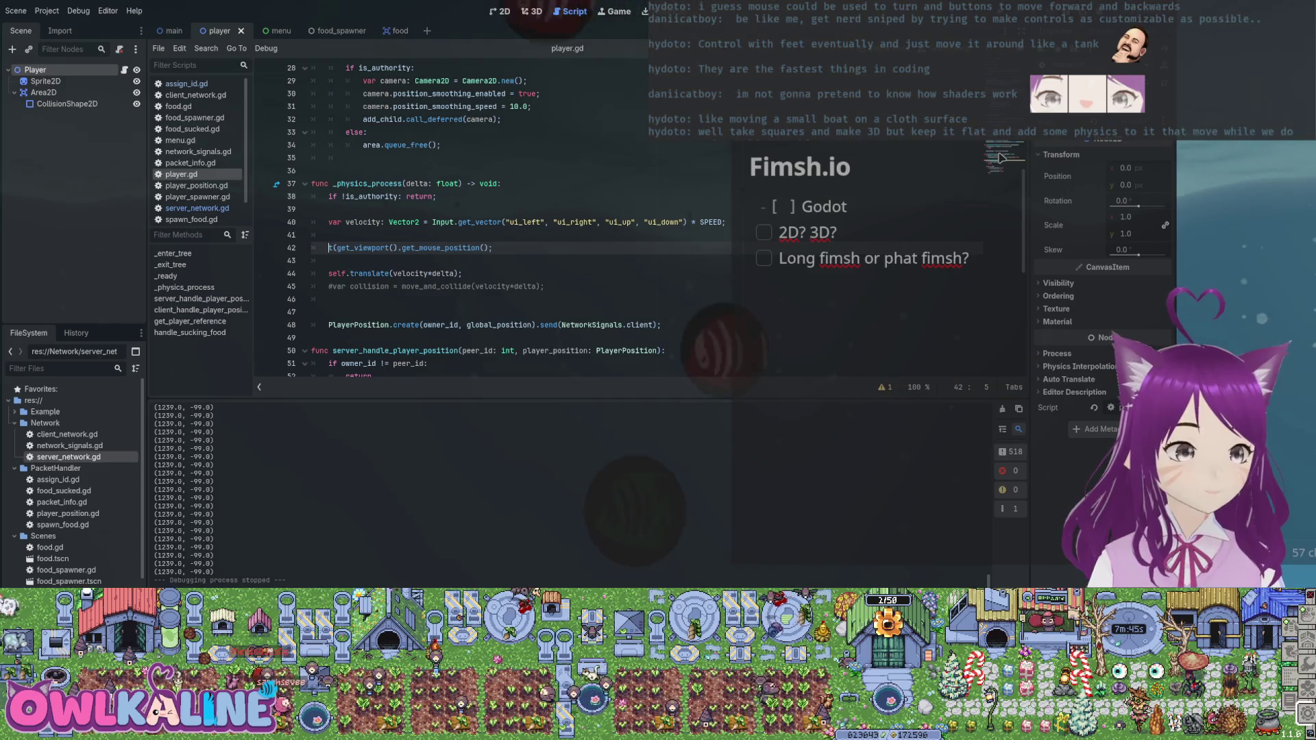
# - Assign the mouse position to a mouse variable on line 42 and save player.gd
pyautogui.write('let mouse =')
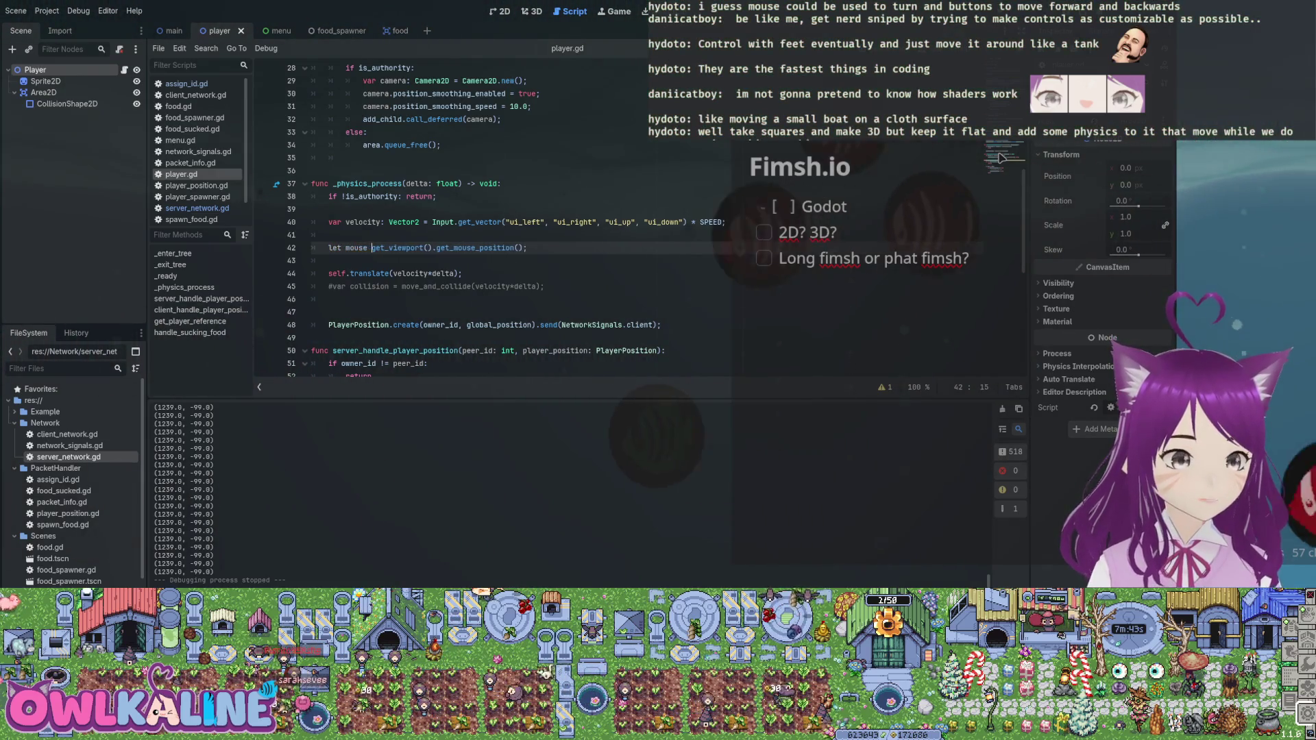
pyautogui.press('pageup')
pyautogui.press('pagedown')
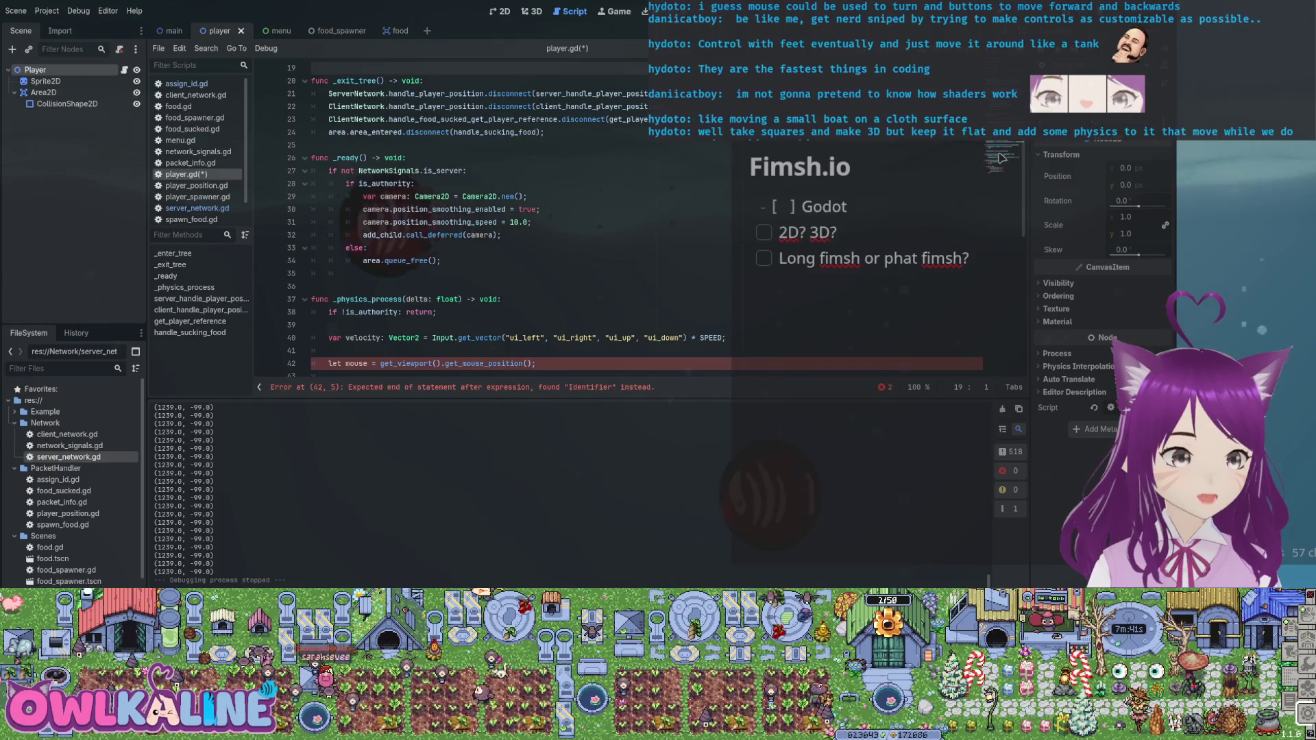
pyautogui.press('End')
pyautogui.press('Return')
pyautogui.press('Up')
pyautogui.press('Delete')
pyautogui.press('Delete')
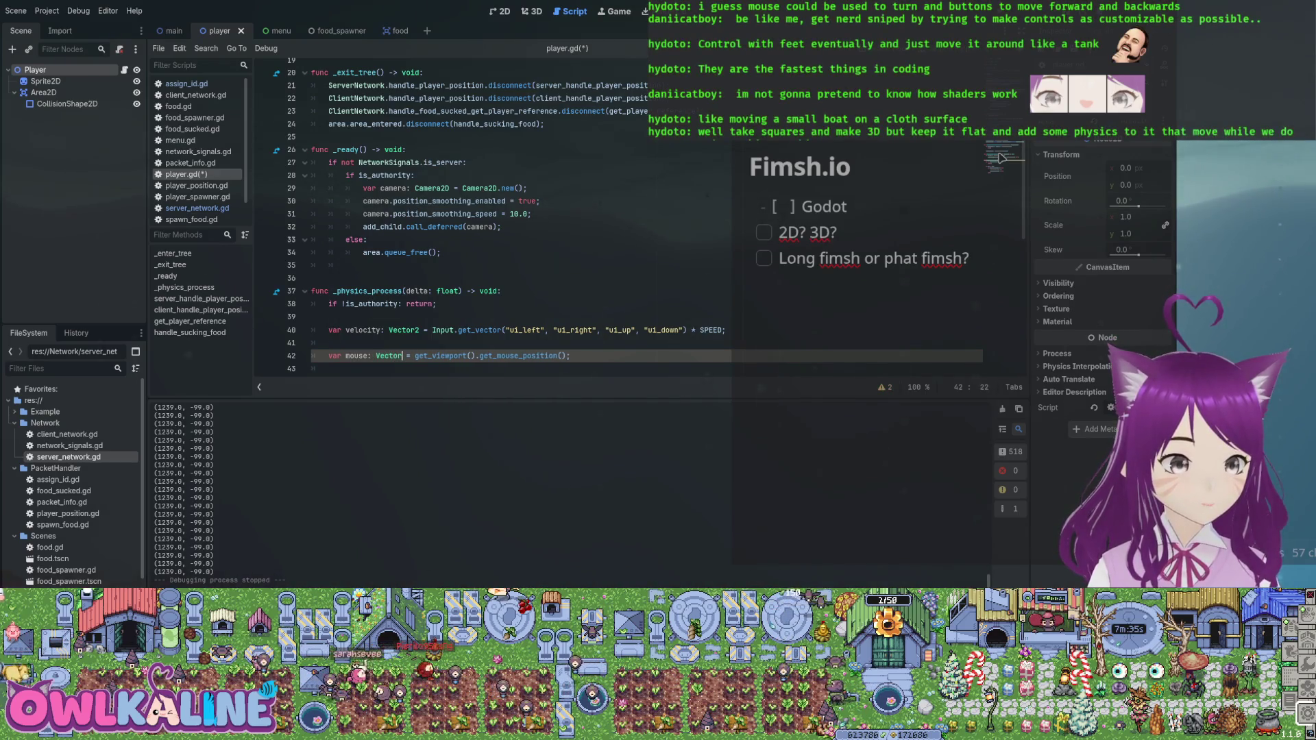
pyautogui.hotkey('ctrl', 's')
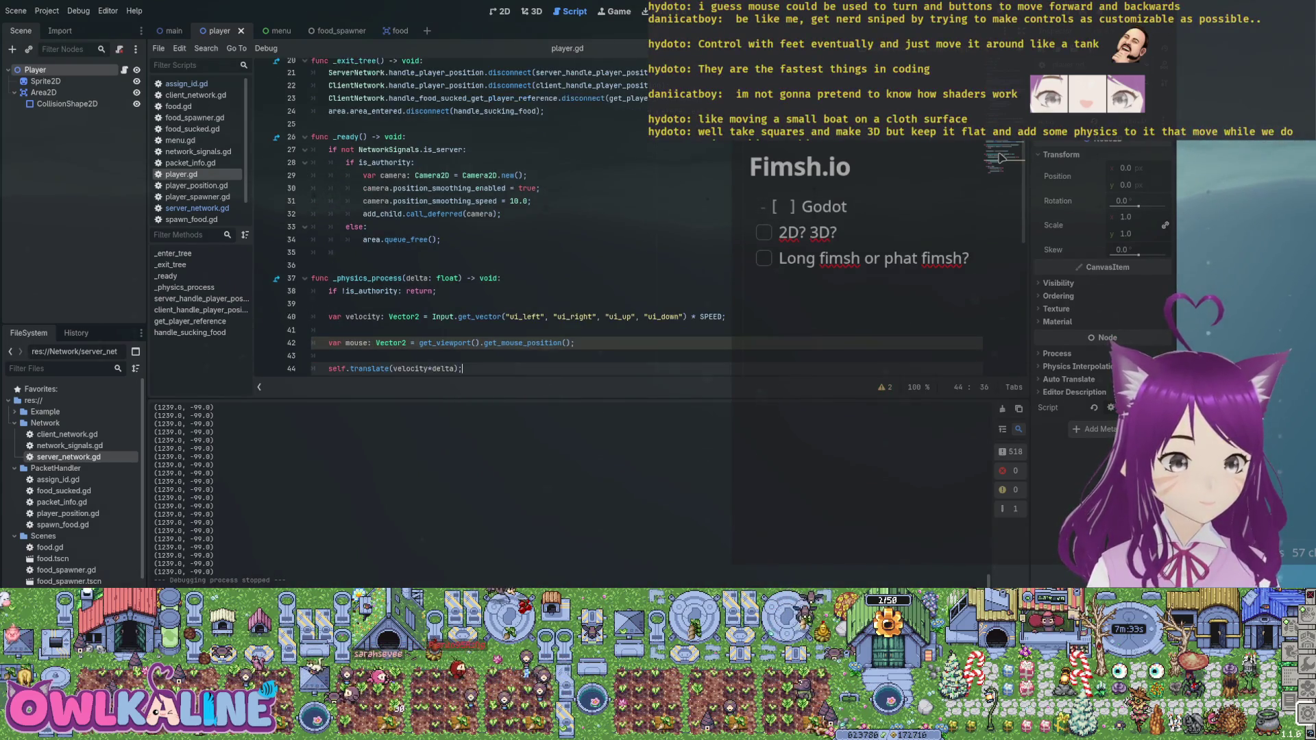
# - Add a window_size variable below it, set from get_viewport_rect()
pyautogui.scroll(-1, 998, 157)
pyautogui.press('Return')
pyautogui.write('var ')
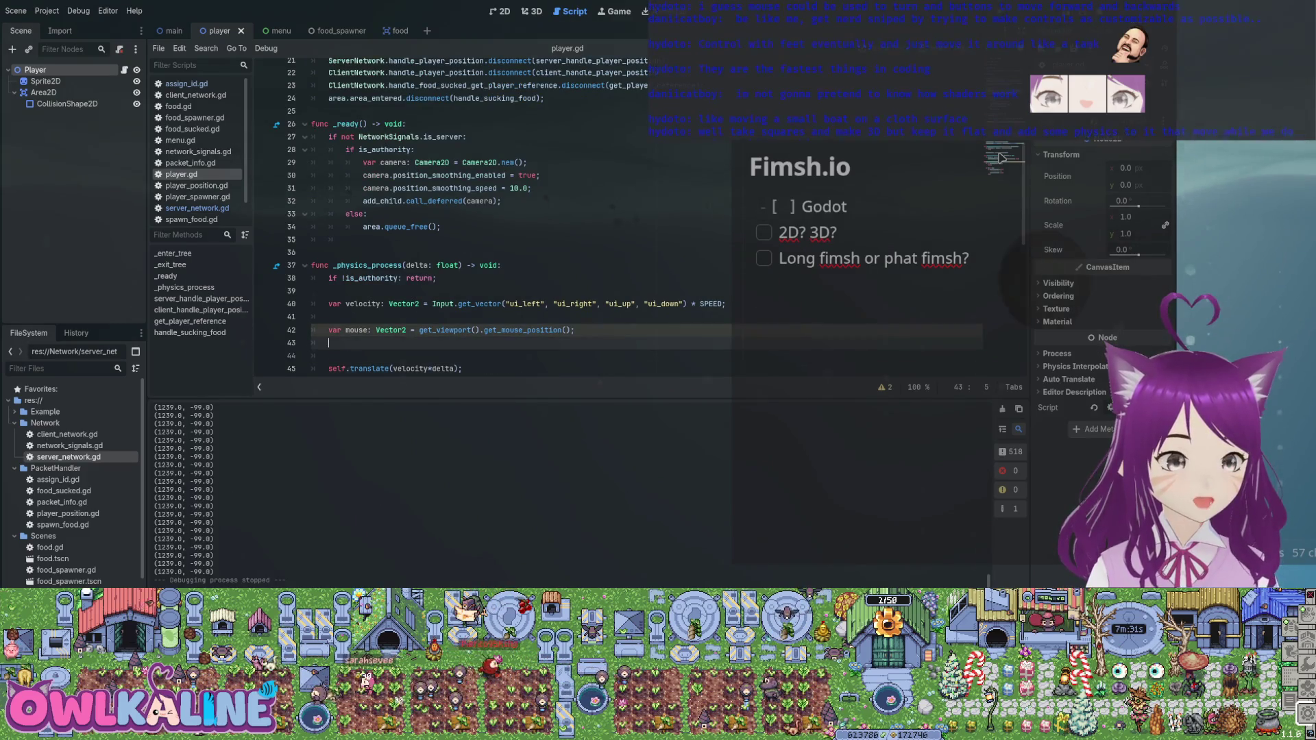
pyautogui.write('win')
pyautogui.write('window_si')
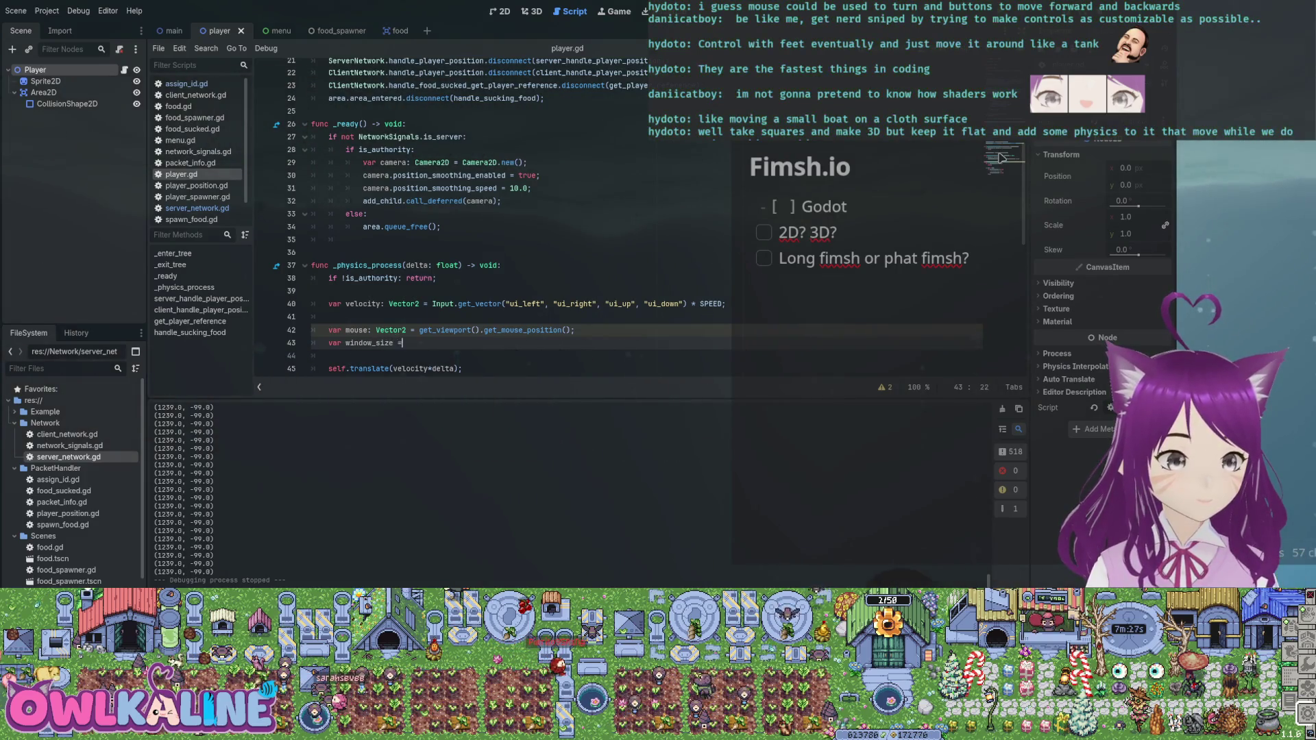
pyautogui.write('vi')
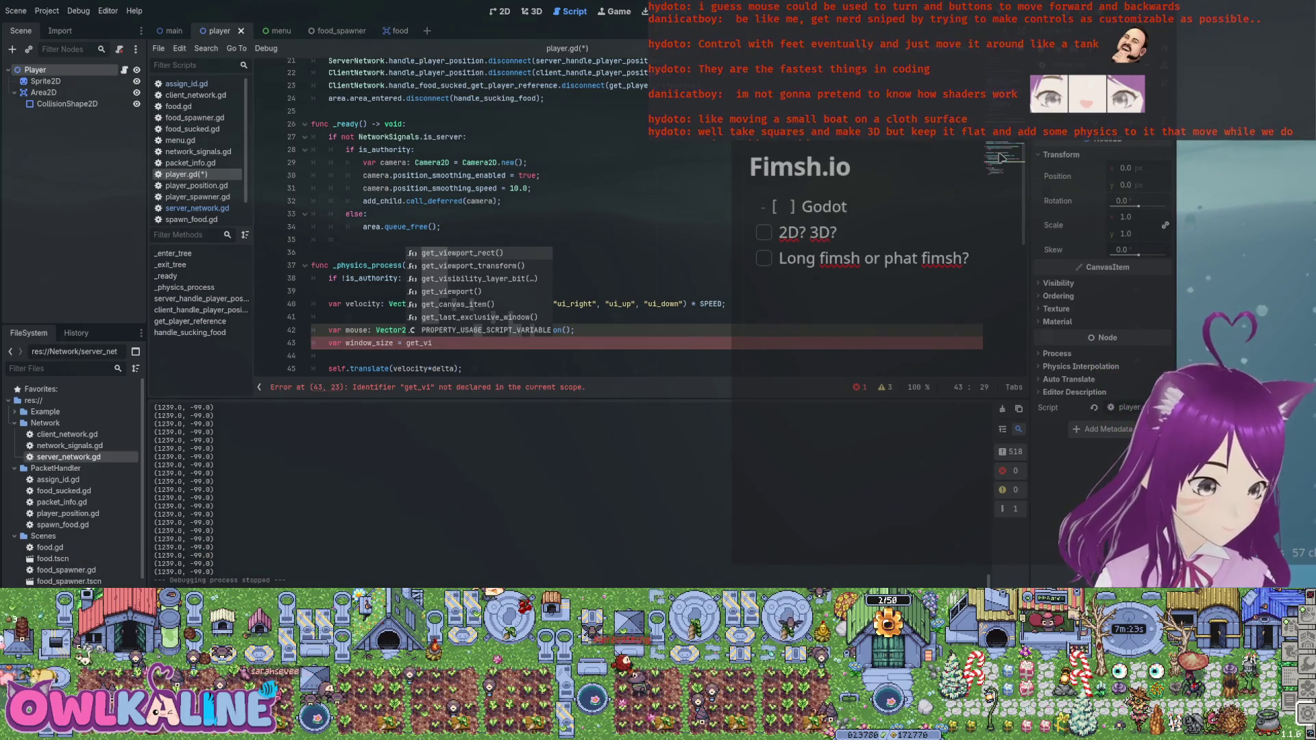
pyautogui.press('Return')
pyautogui.write(';')
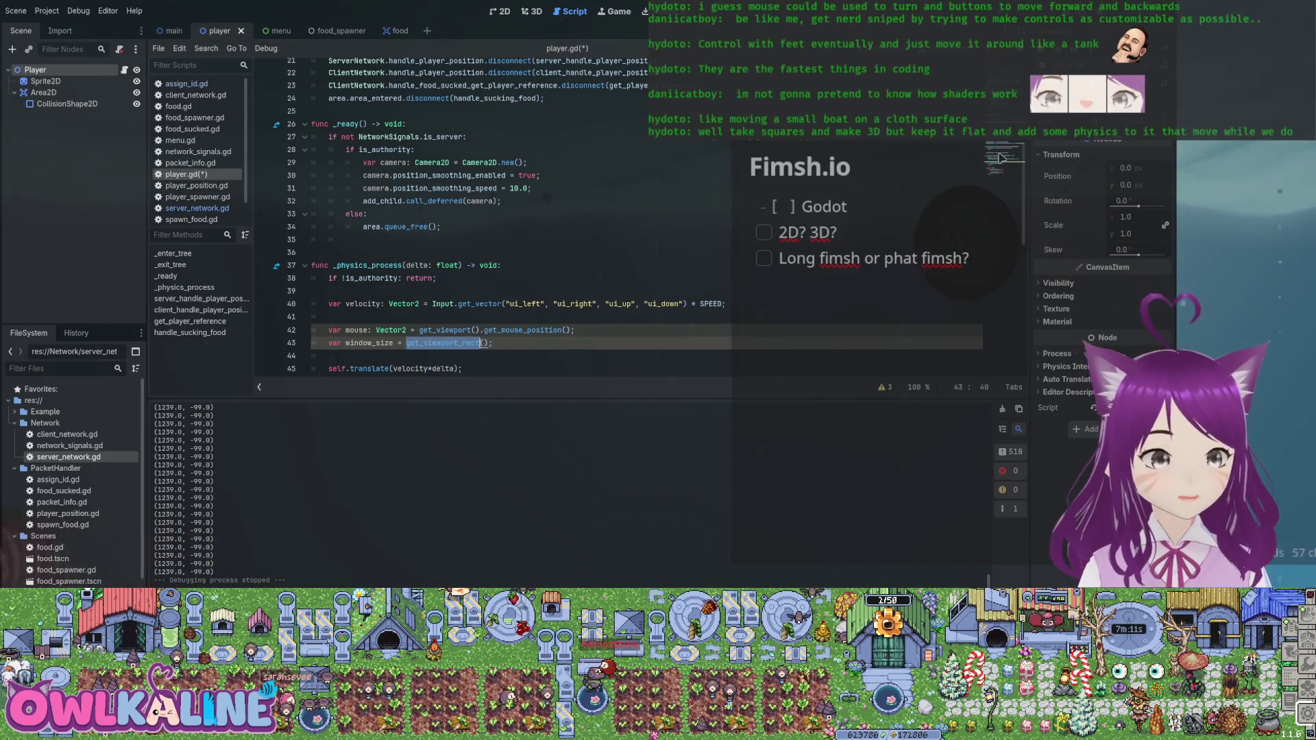
# - Replace get_viewport_rect with get_window() as the source of window_size
pyautogui.write('get_')
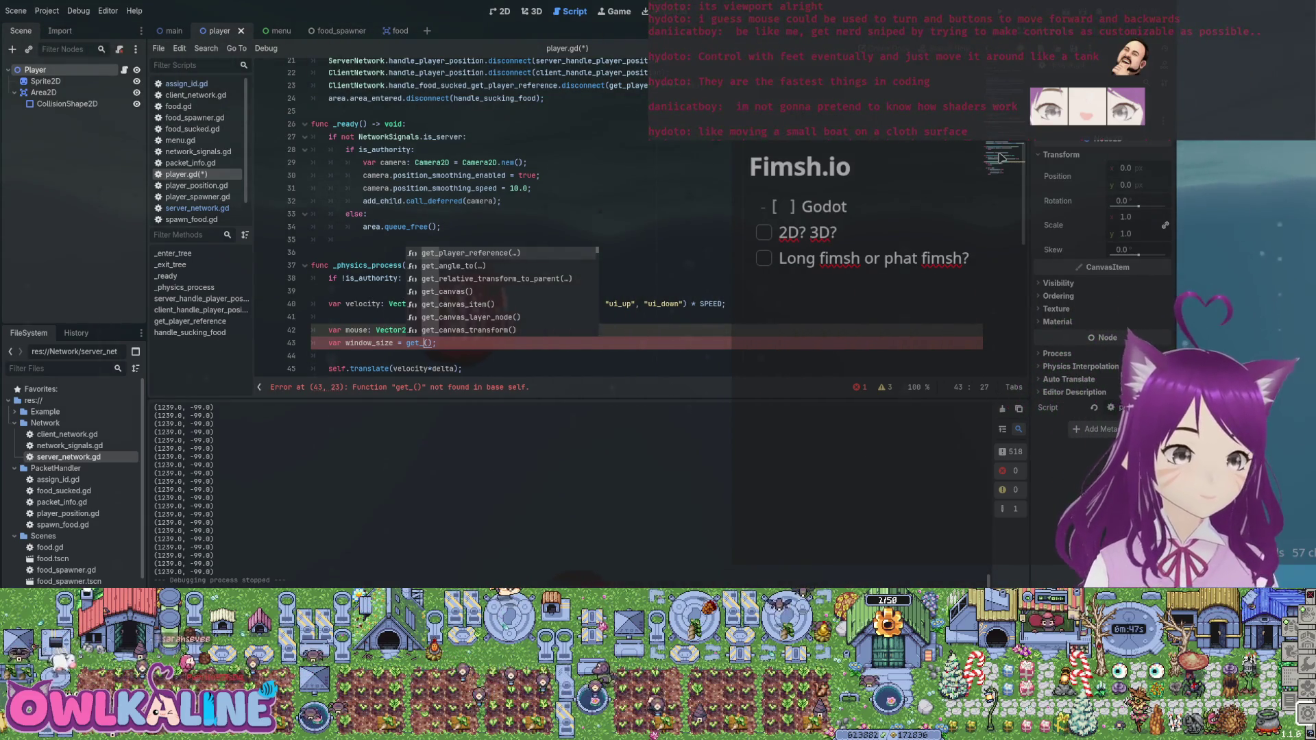
pyautogui.press('Down')
pyautogui.press('Down')
pyautogui.press('Down')
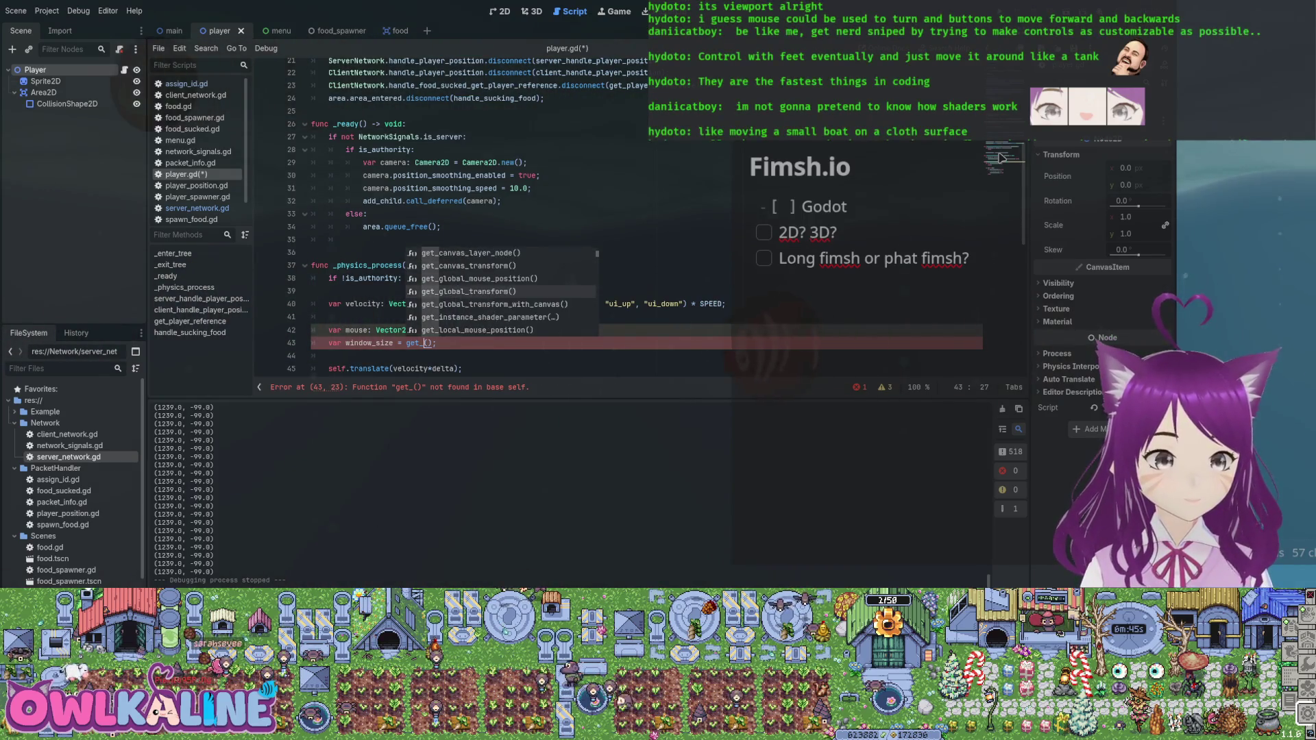
pyautogui.press('Down')
pyautogui.press('Down')
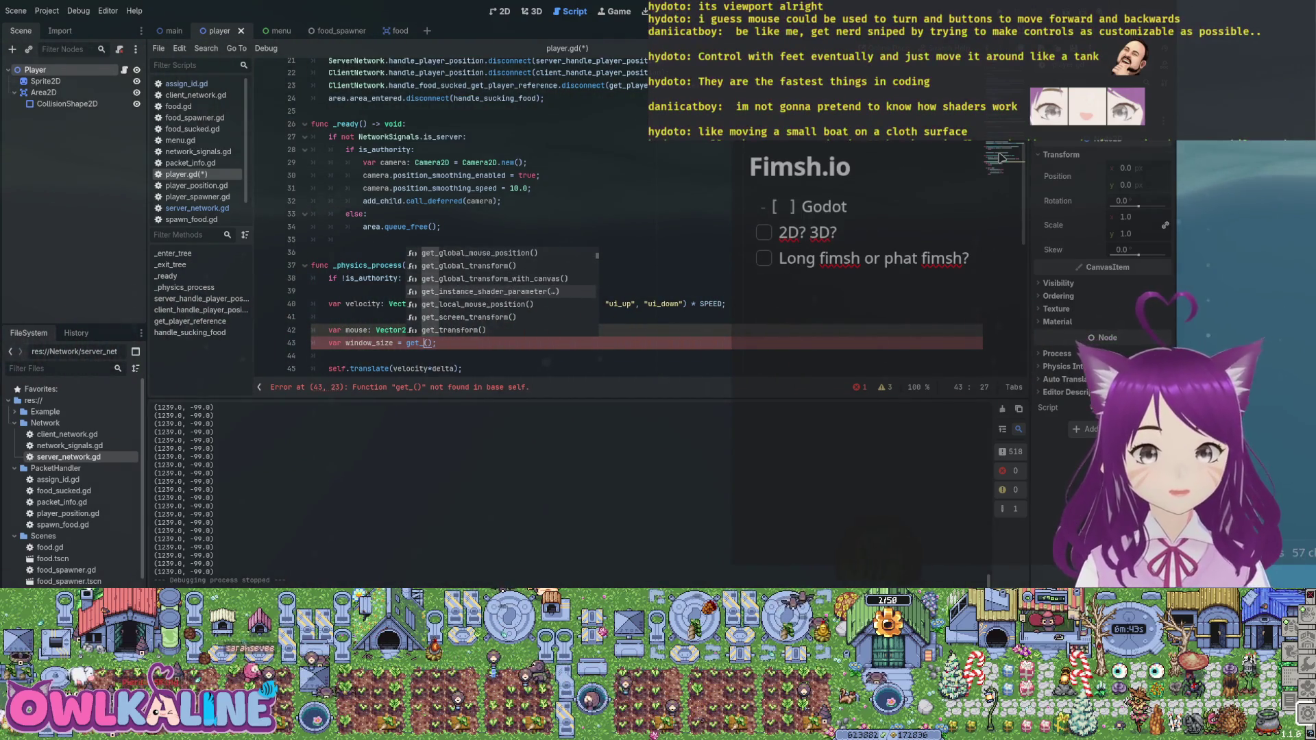
pyautogui.press('Down')
pyautogui.press('Down')
pyautogui.press('Down')
pyautogui.press('Down')
pyautogui.press('Down')
pyautogui.press('Down')
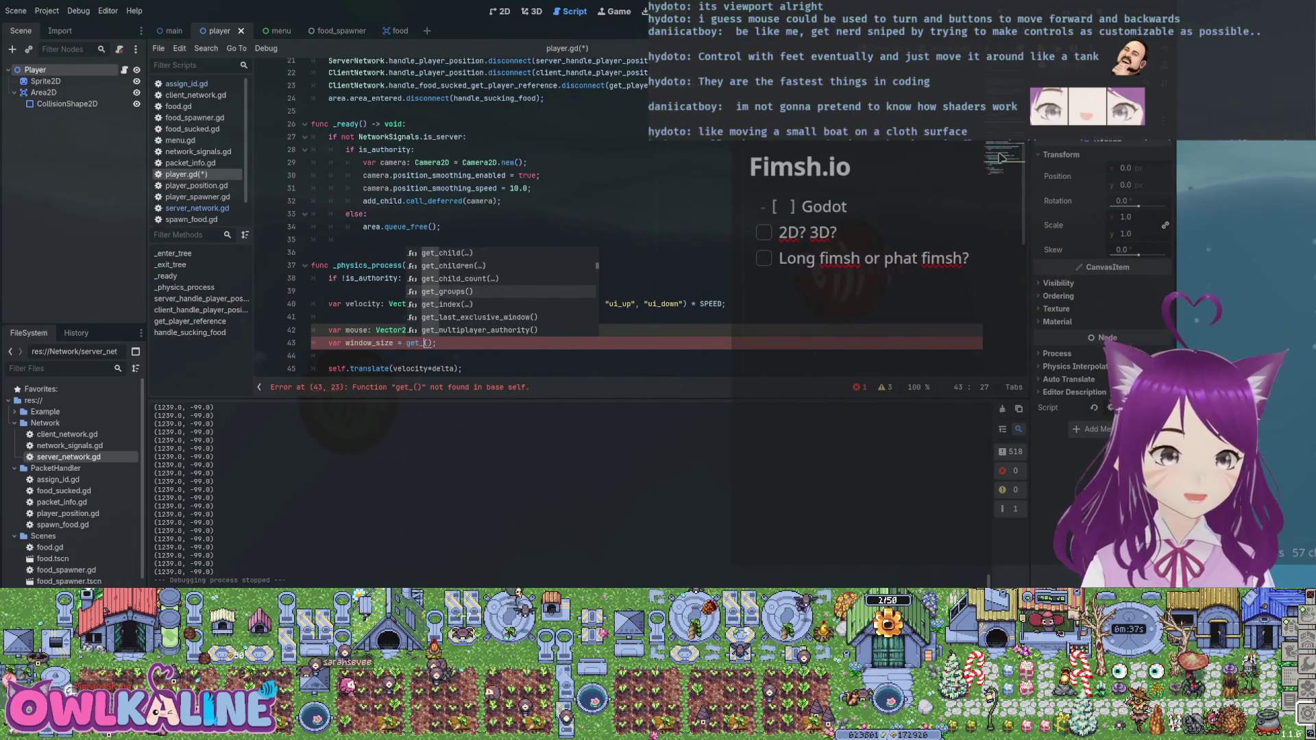
pyautogui.press('Down')
pyautogui.press('Down')
pyautogui.press('Down')
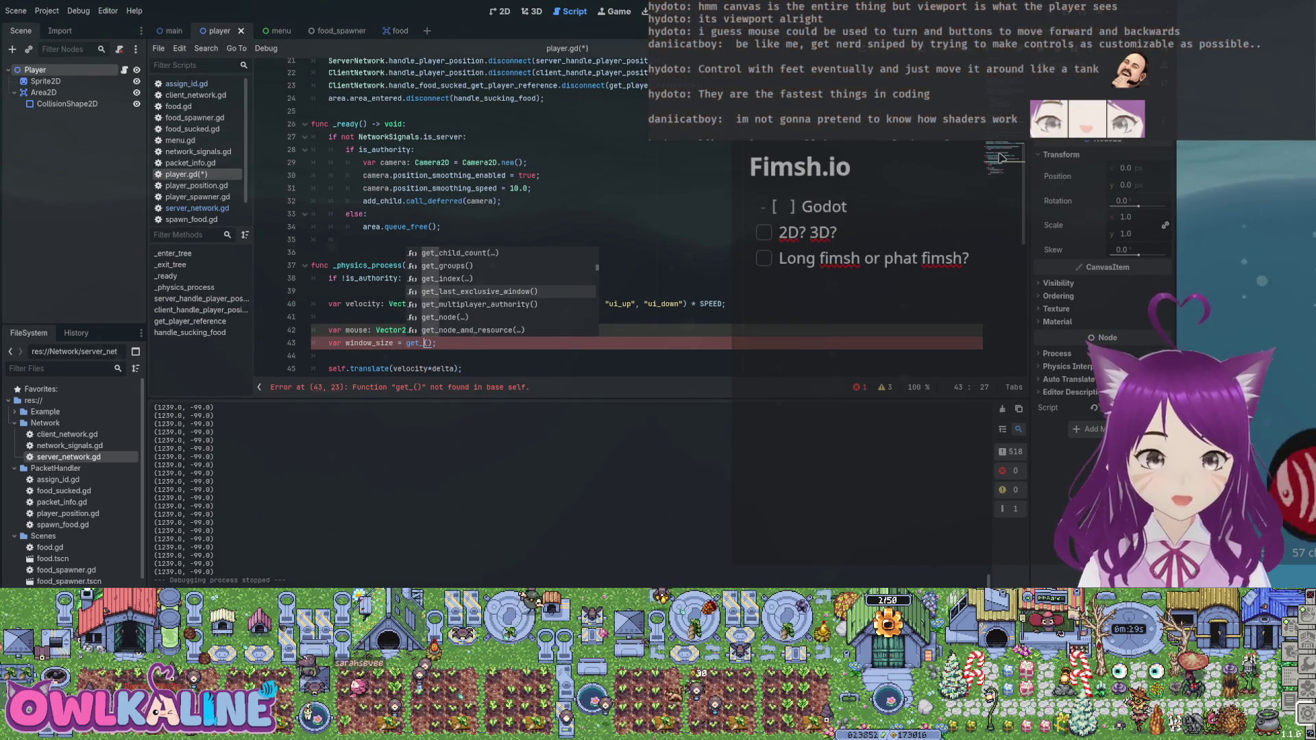
pyautogui.press('Down')
pyautogui.press('Down')
pyautogui.press('Down')
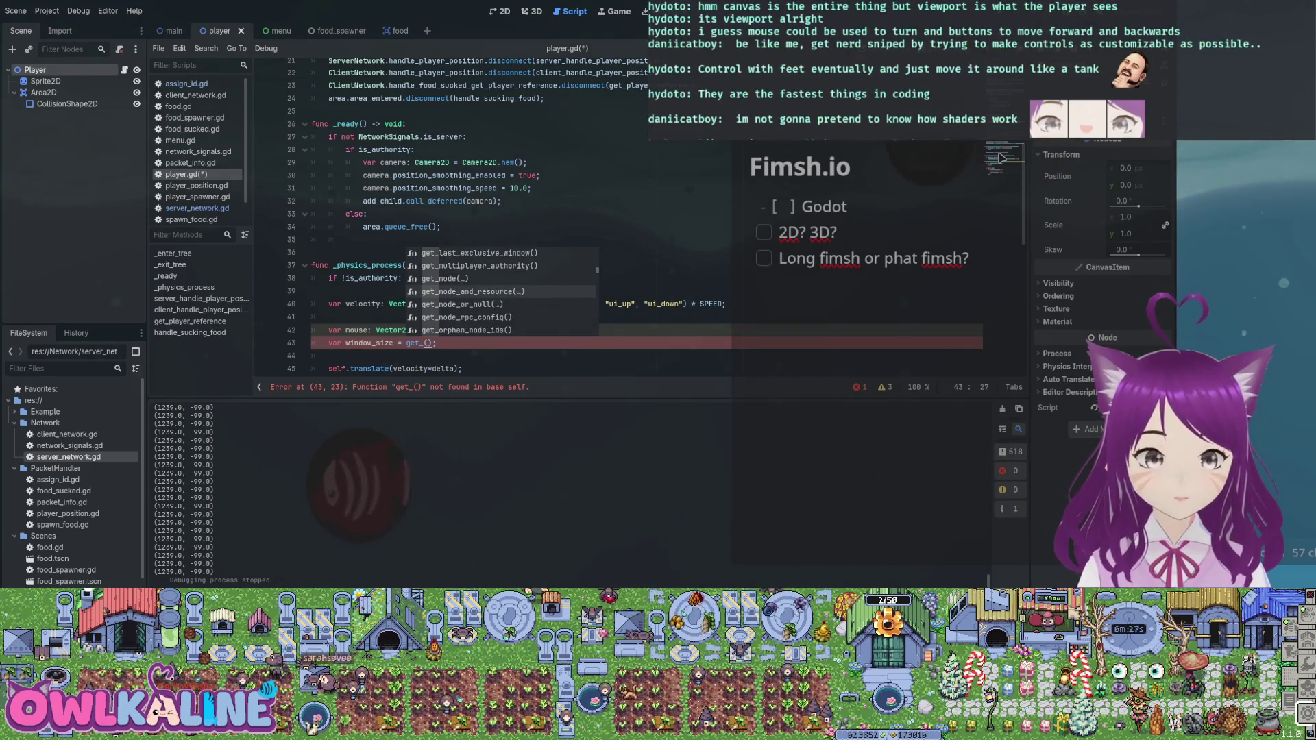
pyautogui.press('Down')
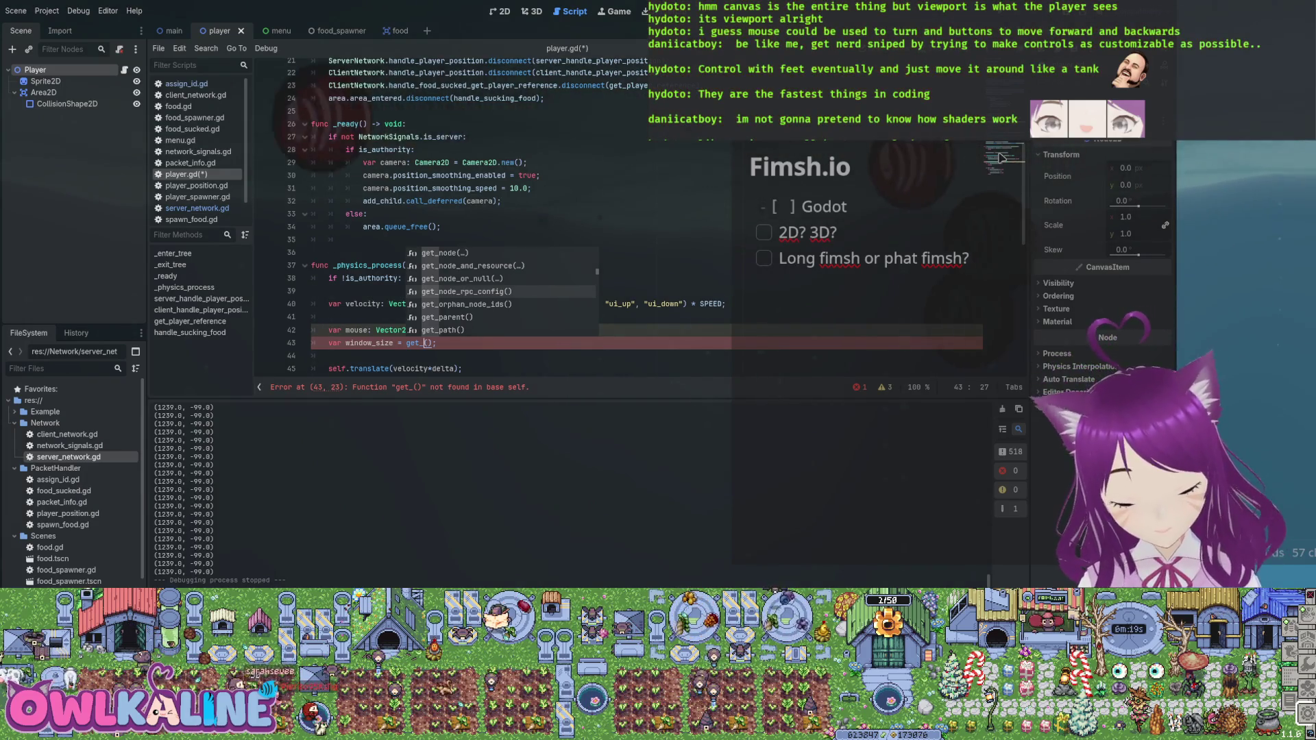
pyautogui.press('Down')
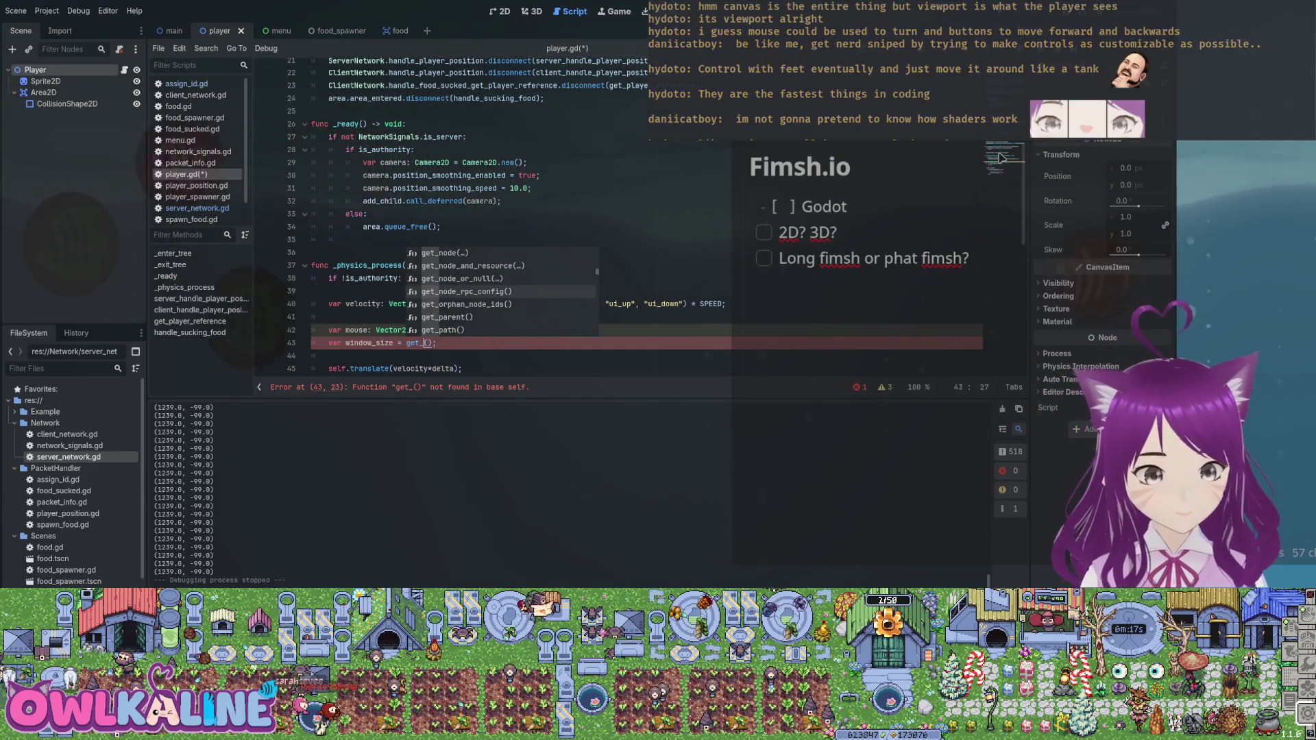
pyautogui.press('Down')
pyautogui.press('Down')
pyautogui.press('Down')
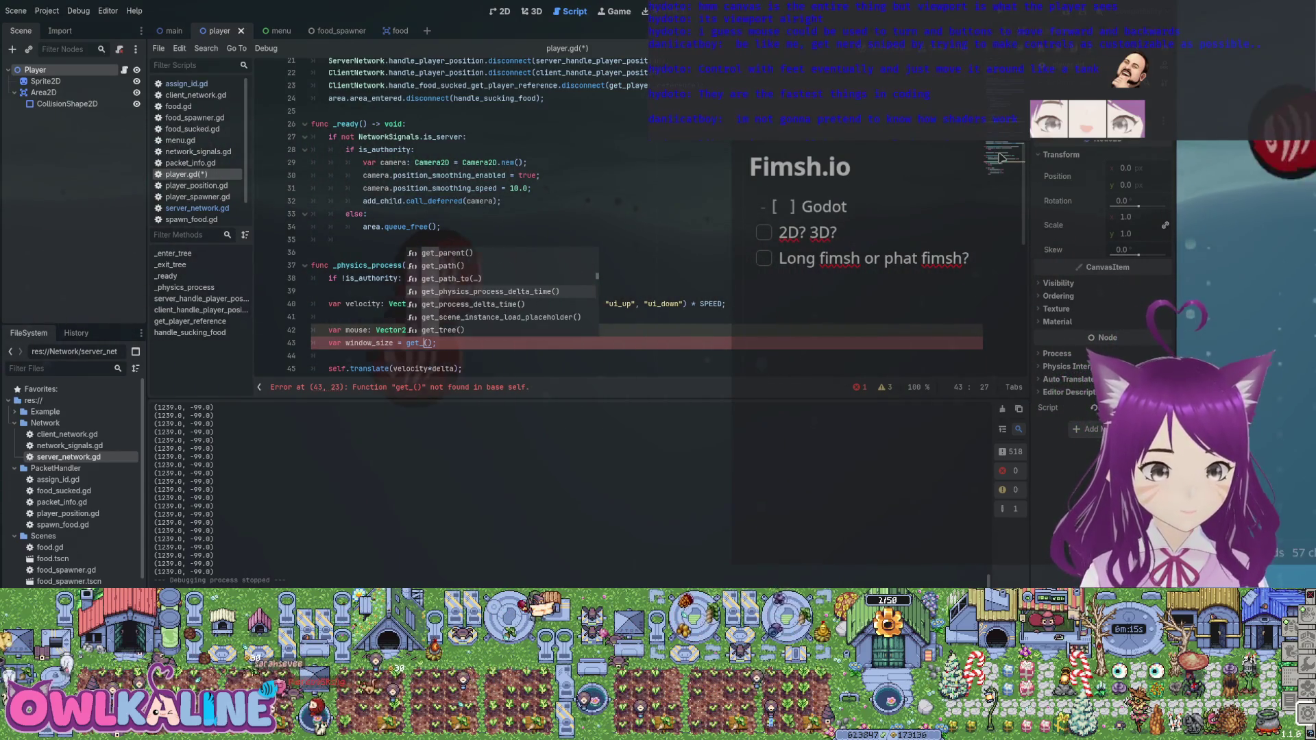
pyautogui.press('Down')
pyautogui.press('Down')
pyautogui.press('Down')
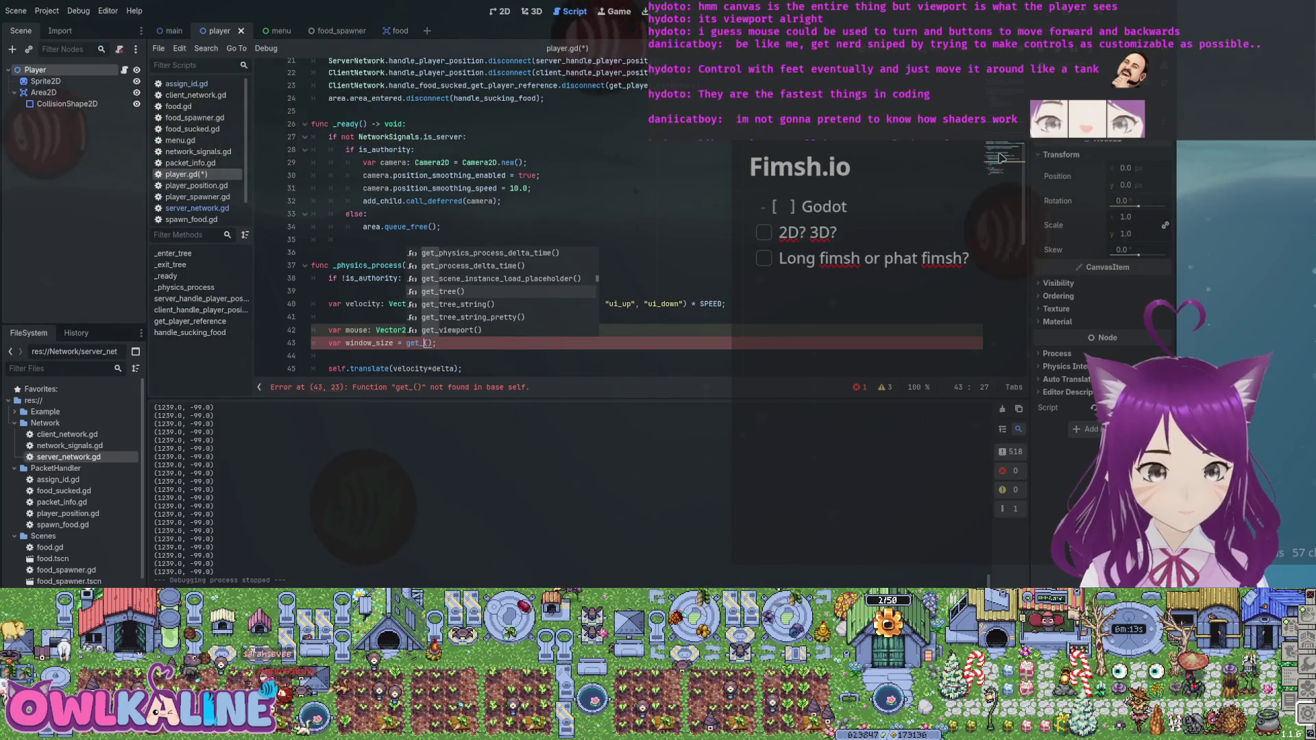
pyautogui.press('Up')
pyautogui.press('Return')
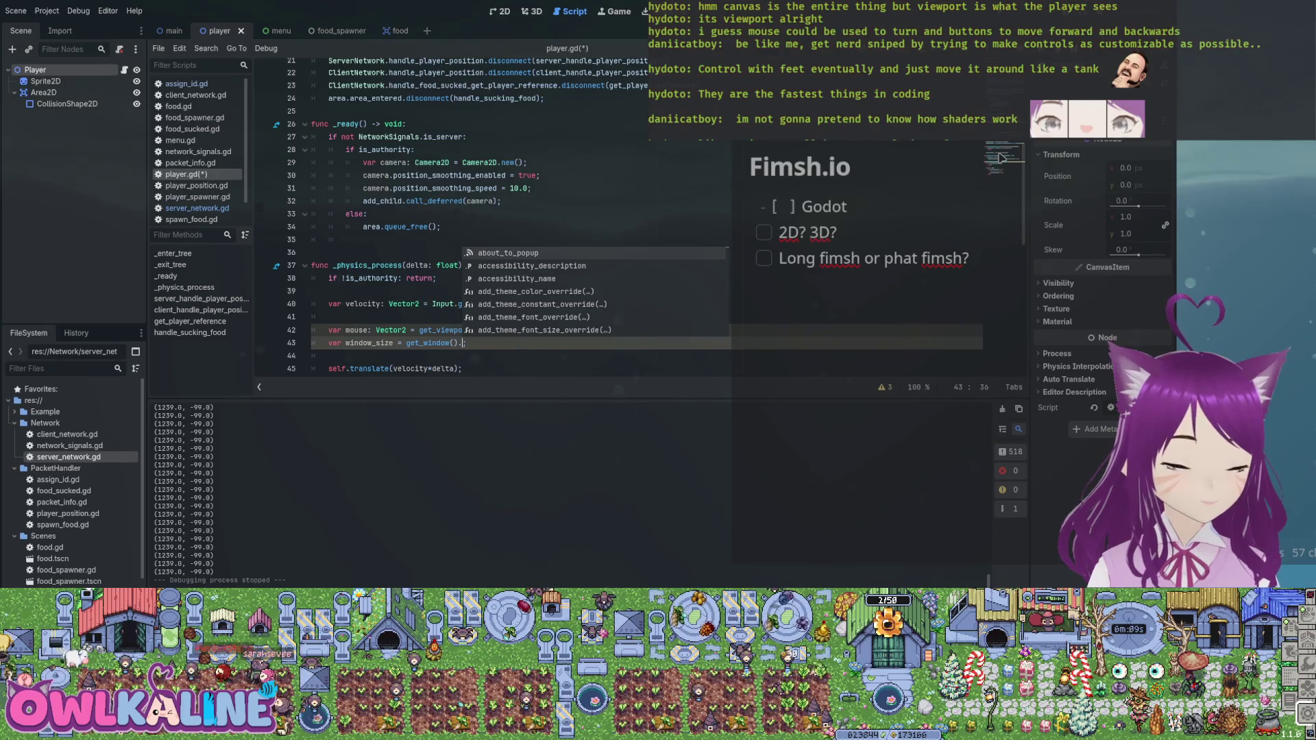
# - Browse the Window members list past the content scale, flag and theme entries
pyautogui.press('Down')
pyautogui.press('Down')
pyautogui.press('Down')
pyautogui.press('Down')
pyautogui.press('Down')
pyautogui.press('Down')
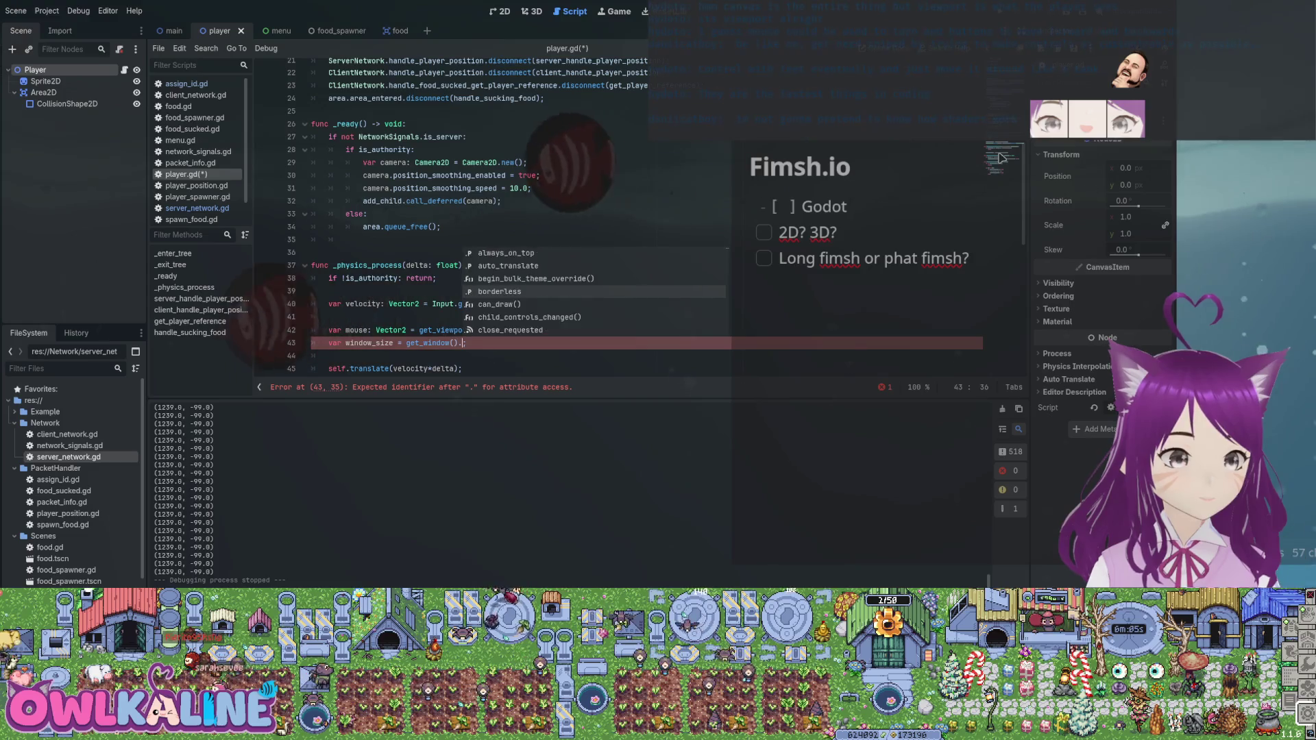
pyautogui.press('Down')
pyautogui.press('Down')
pyautogui.press('Down')
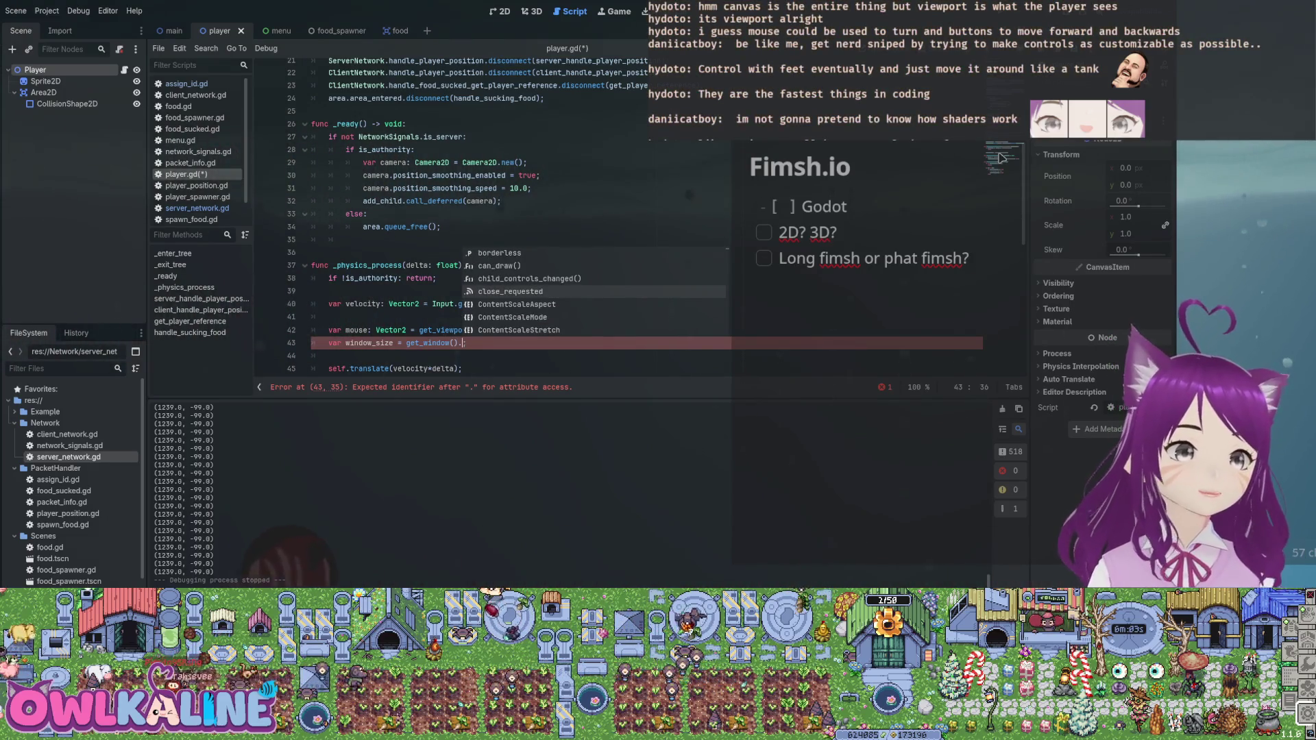
pyautogui.press('Down')
pyautogui.press('Down')
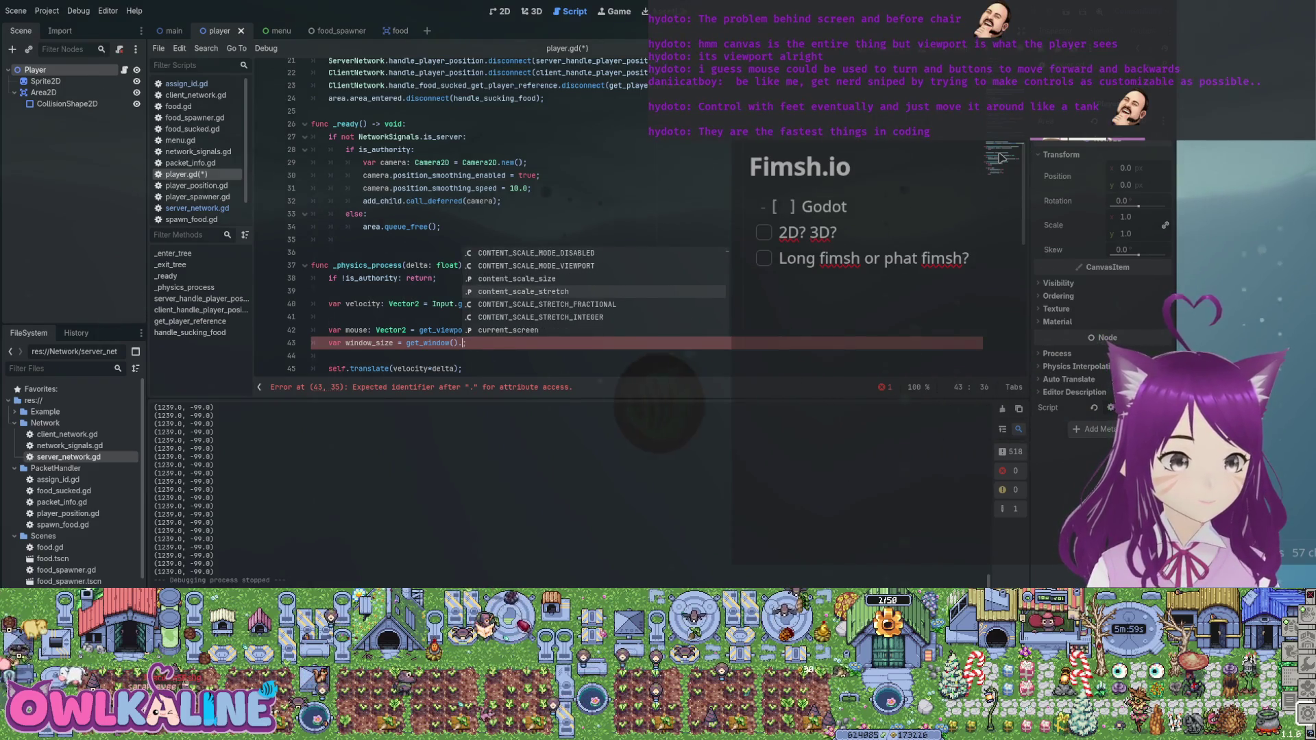
pyautogui.press('Down')
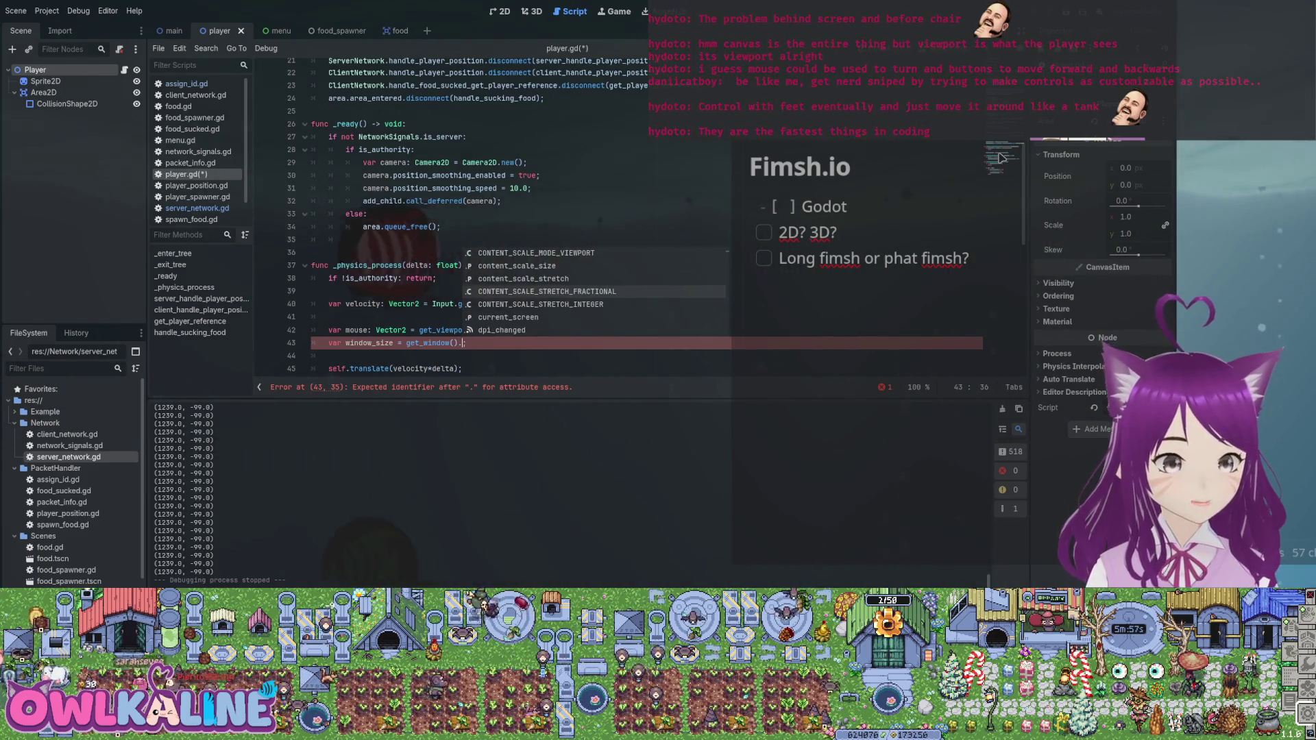
pyautogui.press('Down')
pyautogui.press('Down')
pyautogui.press('Down')
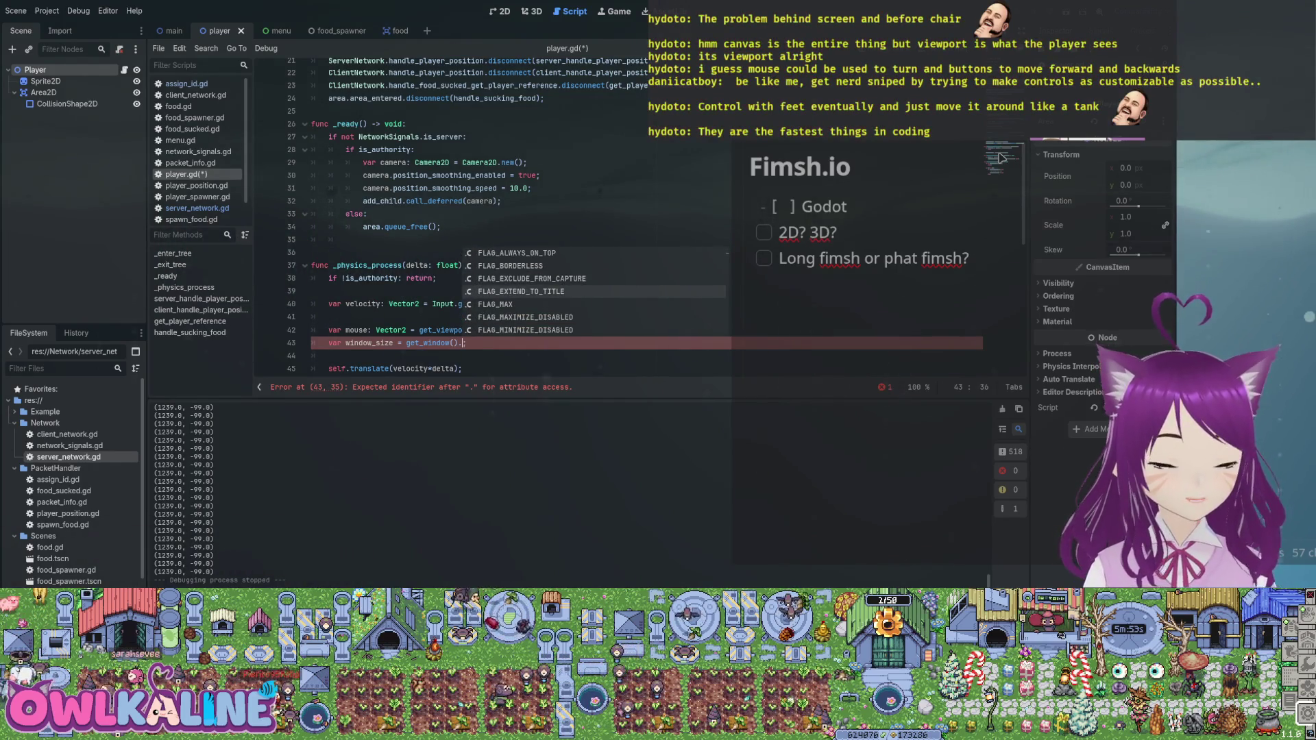
pyautogui.press('Down')
pyautogui.press('Down')
pyautogui.press('Down')
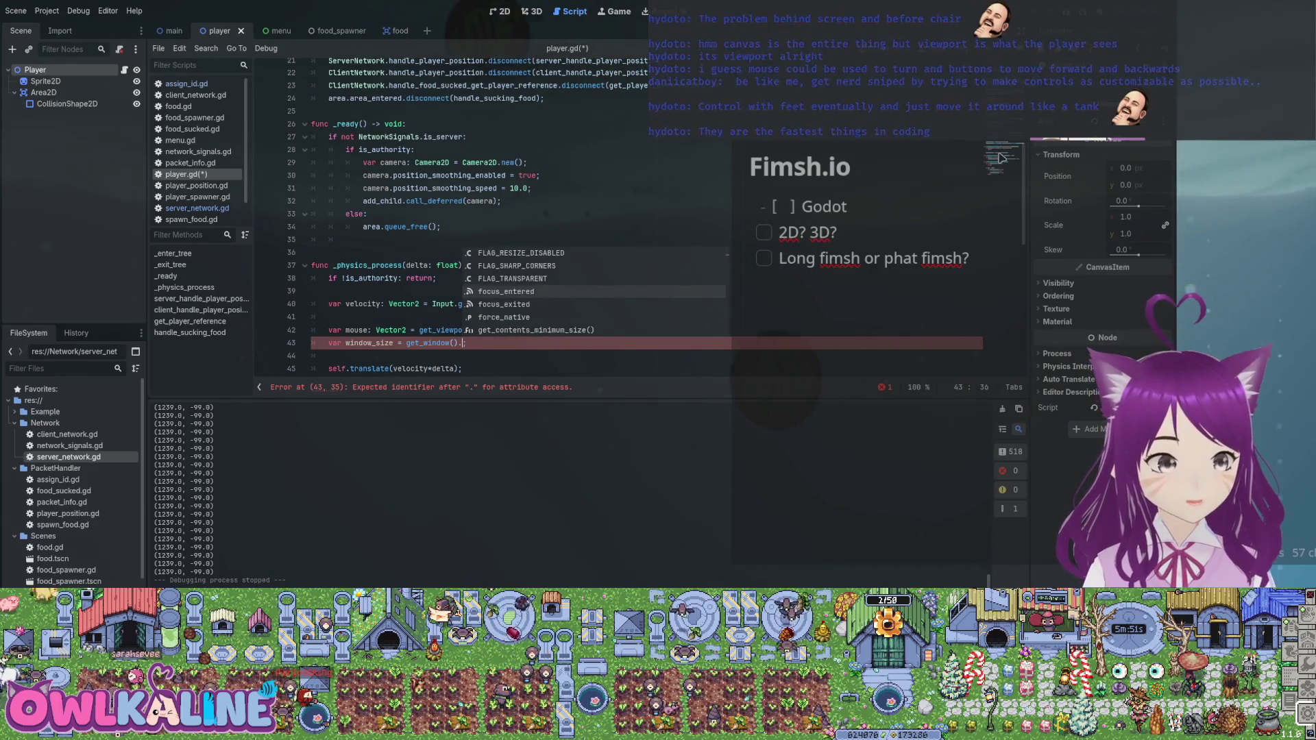
pyautogui.press('Down')
pyautogui.press('Down')
pyautogui.press('Down')
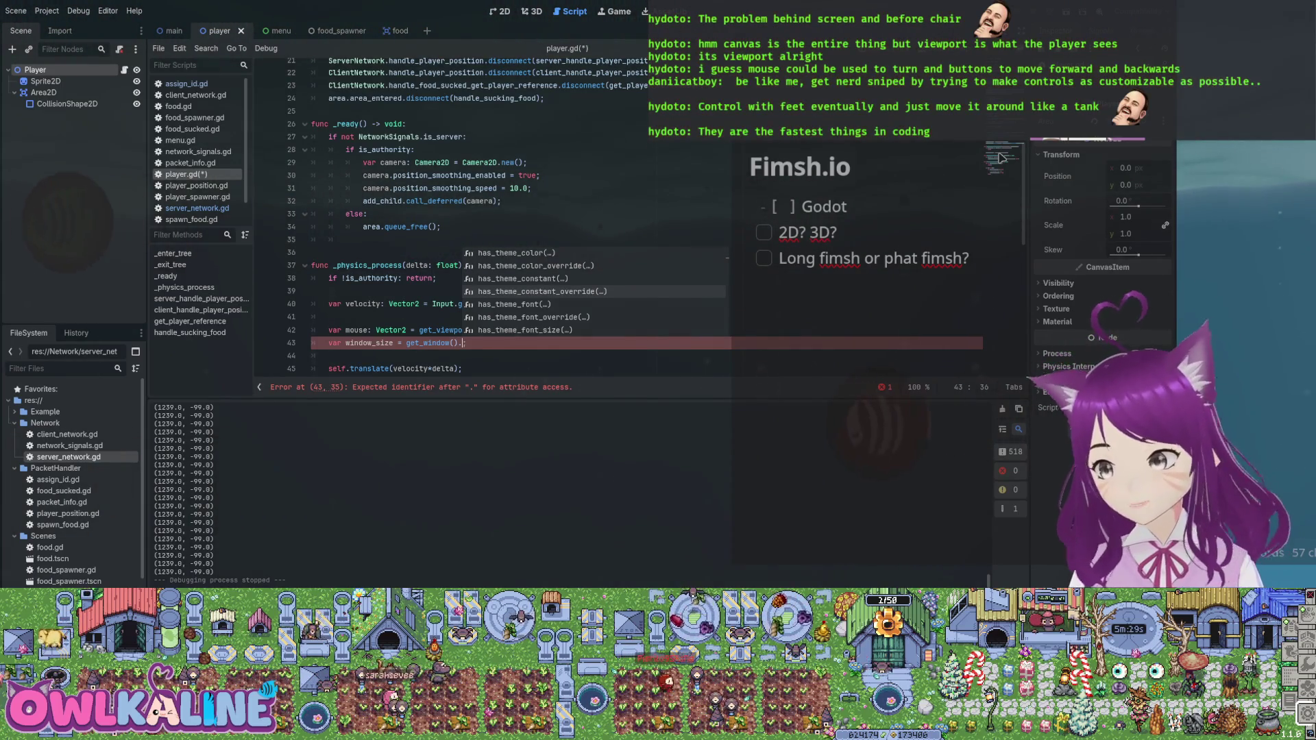
pyautogui.press('Down')
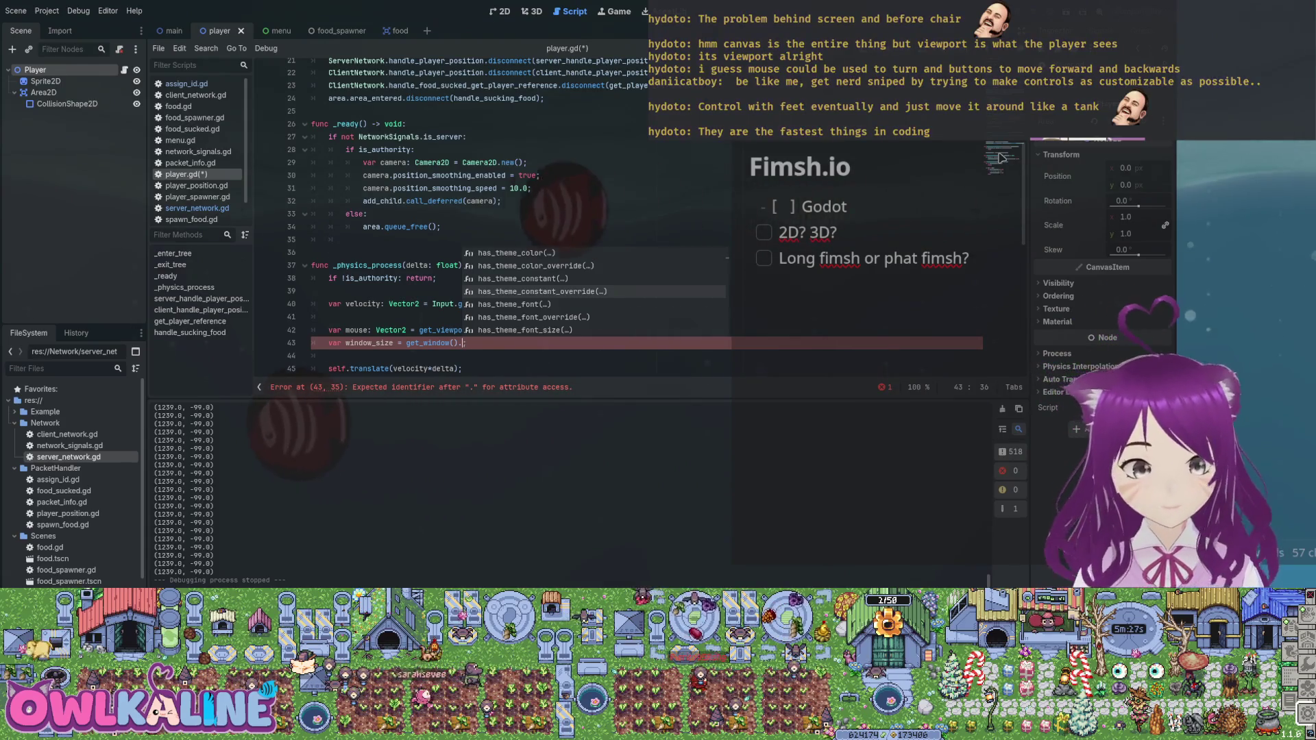
pyautogui.press('Down')
pyautogui.press('Down')
pyautogui.press('Down')
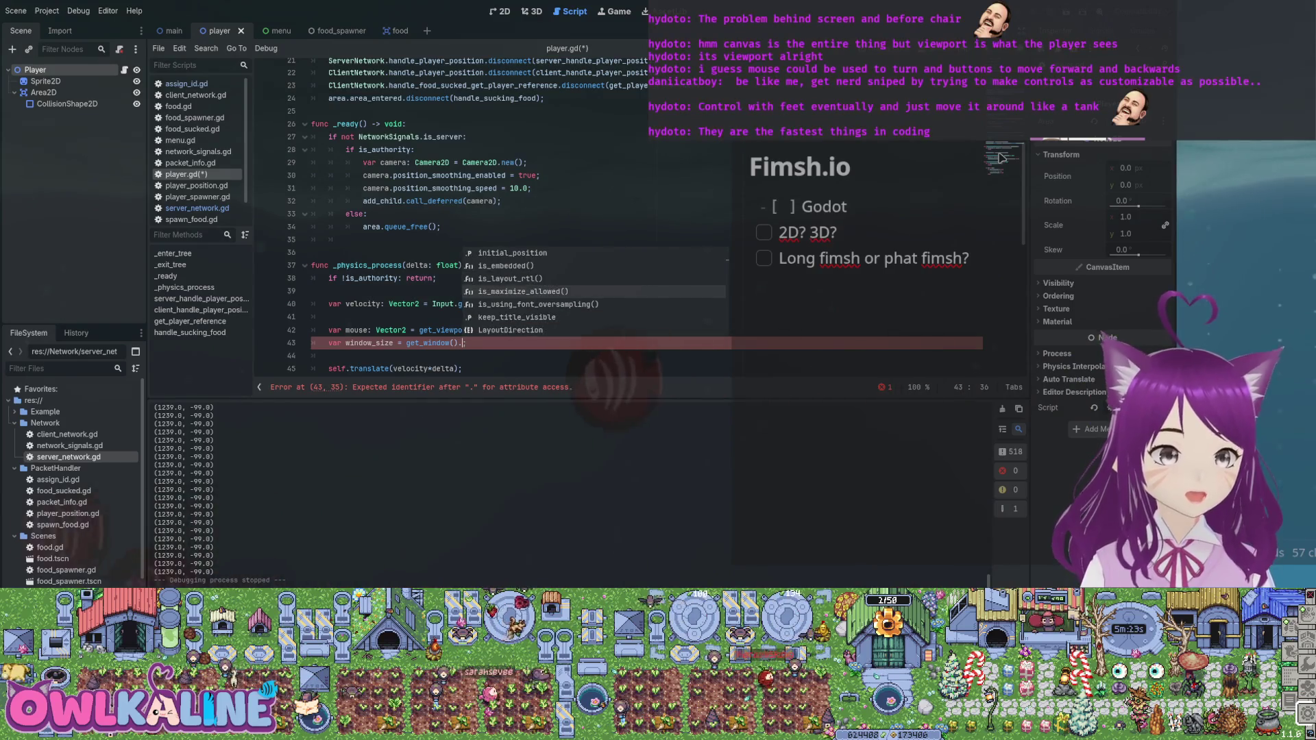
pyautogui.press('Down')
pyautogui.press('Down')
pyautogui.press('Down')
pyautogui.press('Down')
pyautogui.press('Down')
pyautogui.press('Down')
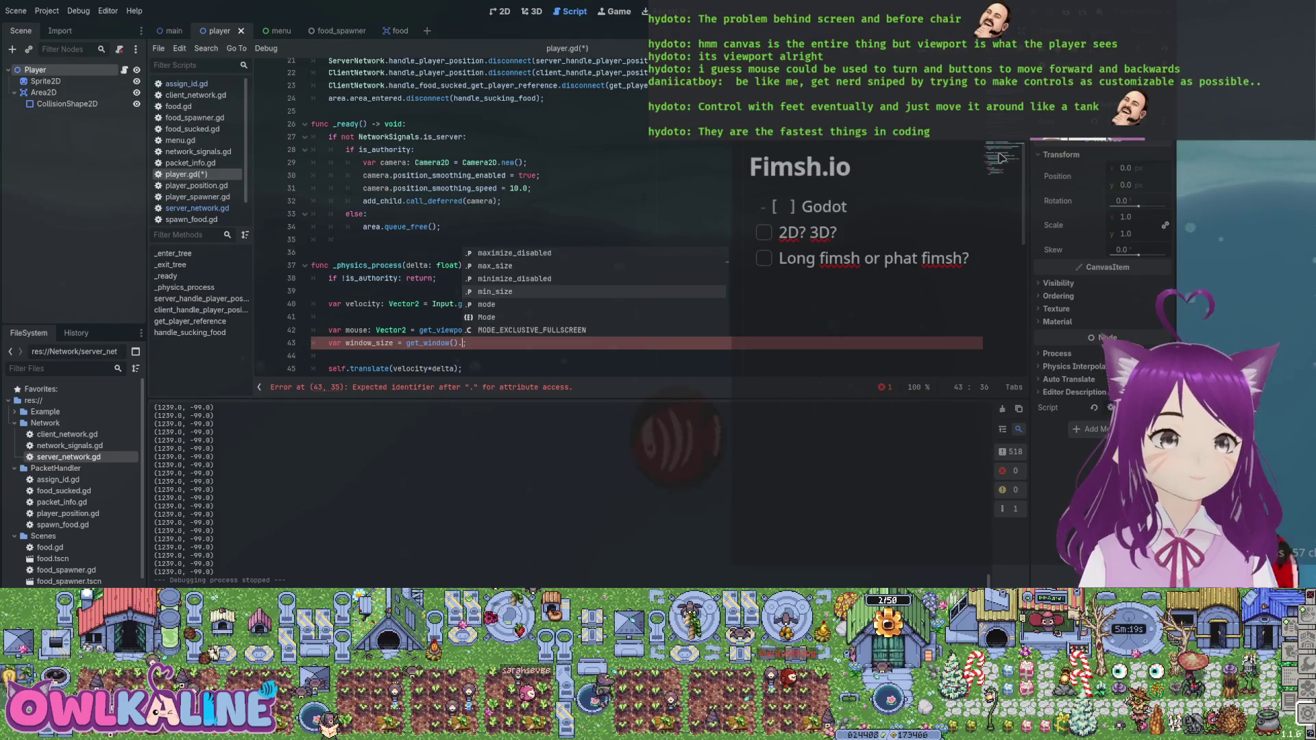
pyautogui.press('Up')
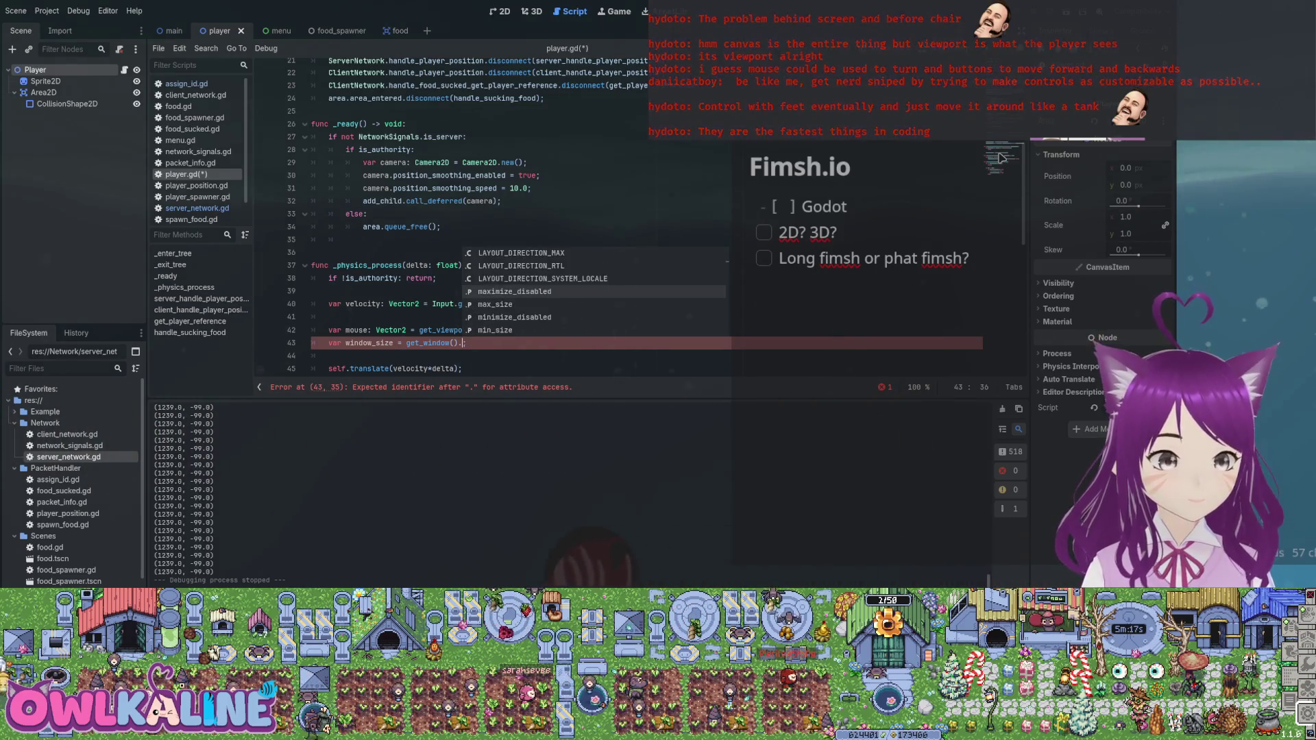
pyautogui.press('Down')
pyautogui.press('Down')
pyautogui.press('Down')
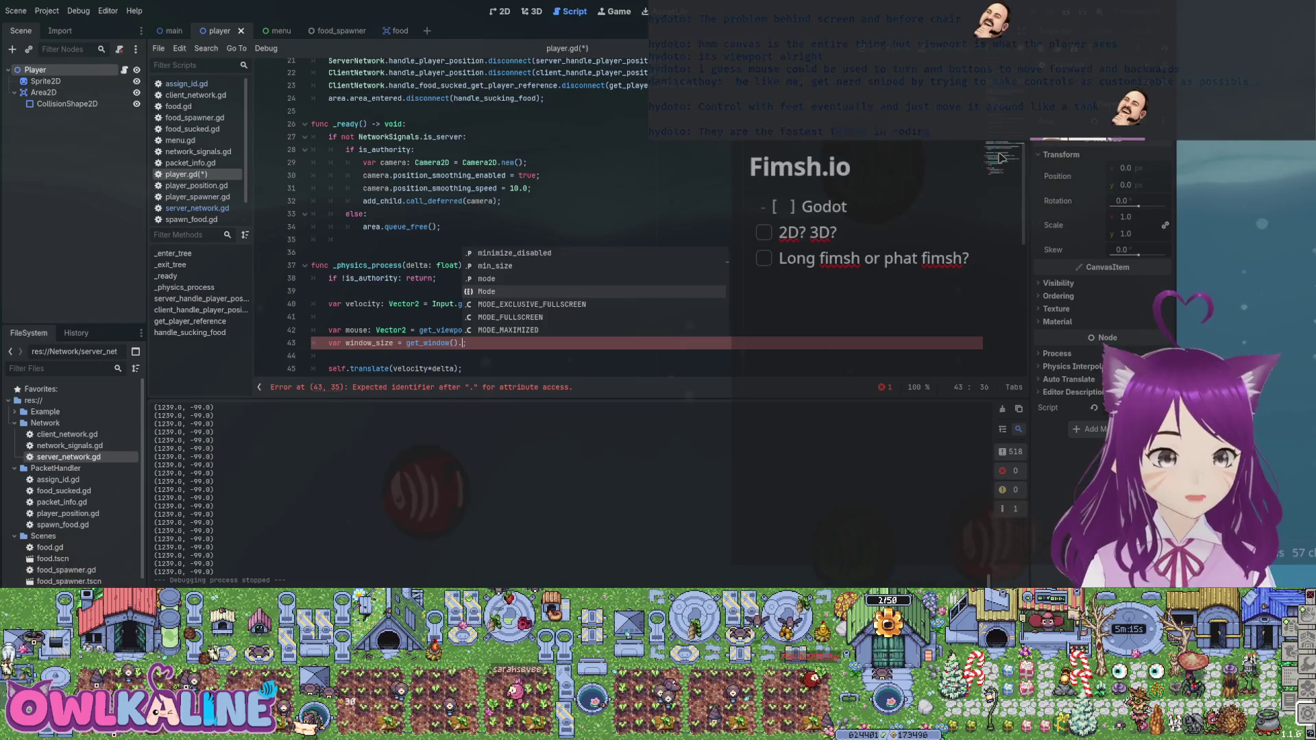
pyautogui.press('Down')
pyautogui.press('Down')
pyautogui.press('Down')
pyautogui.press('Down')
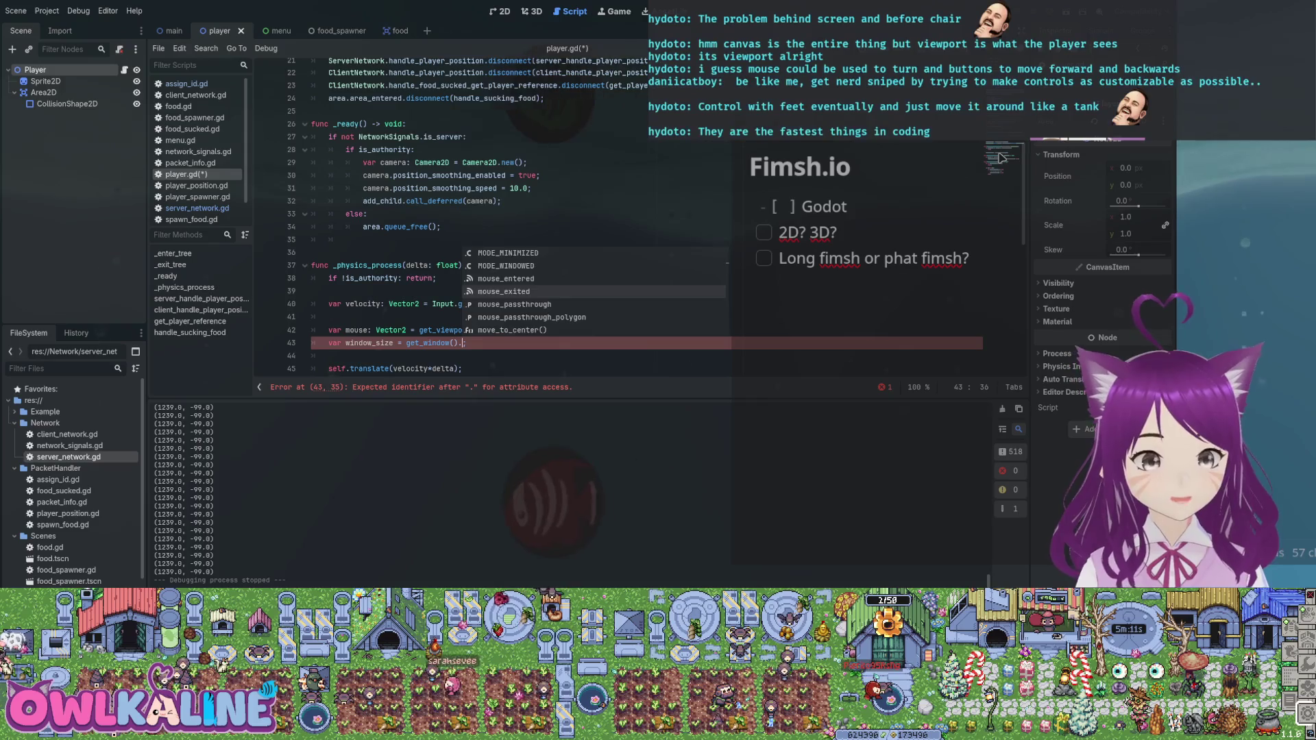
pyautogui.press('Down')
pyautogui.press('Down')
pyautogui.press('Down')
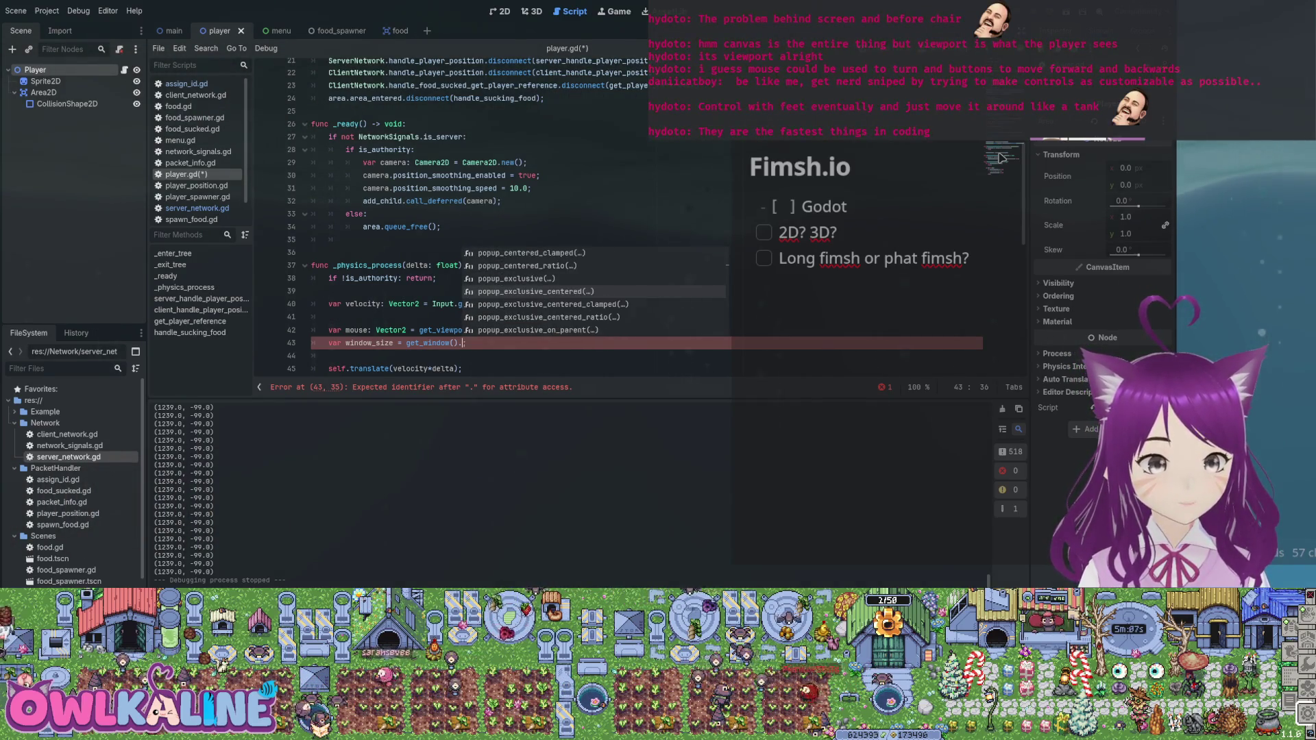
pyautogui.write('res')
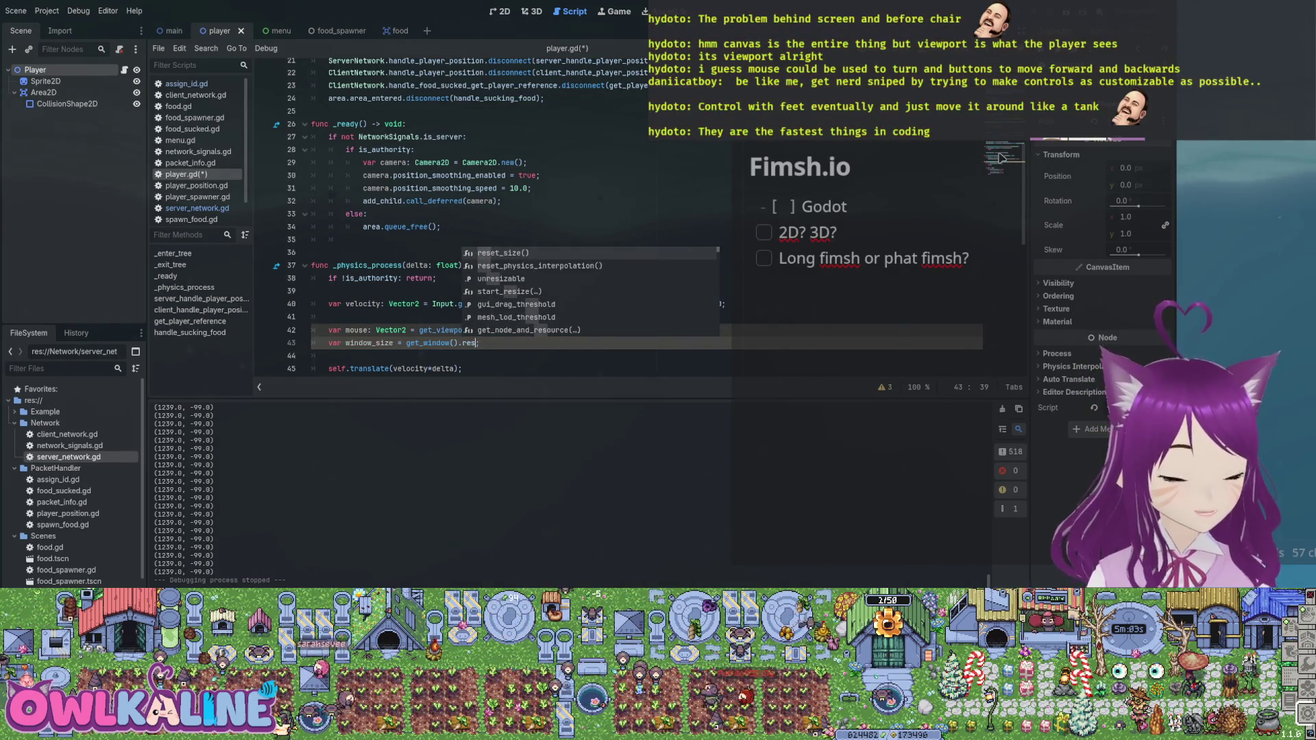
pyautogui.write('i')
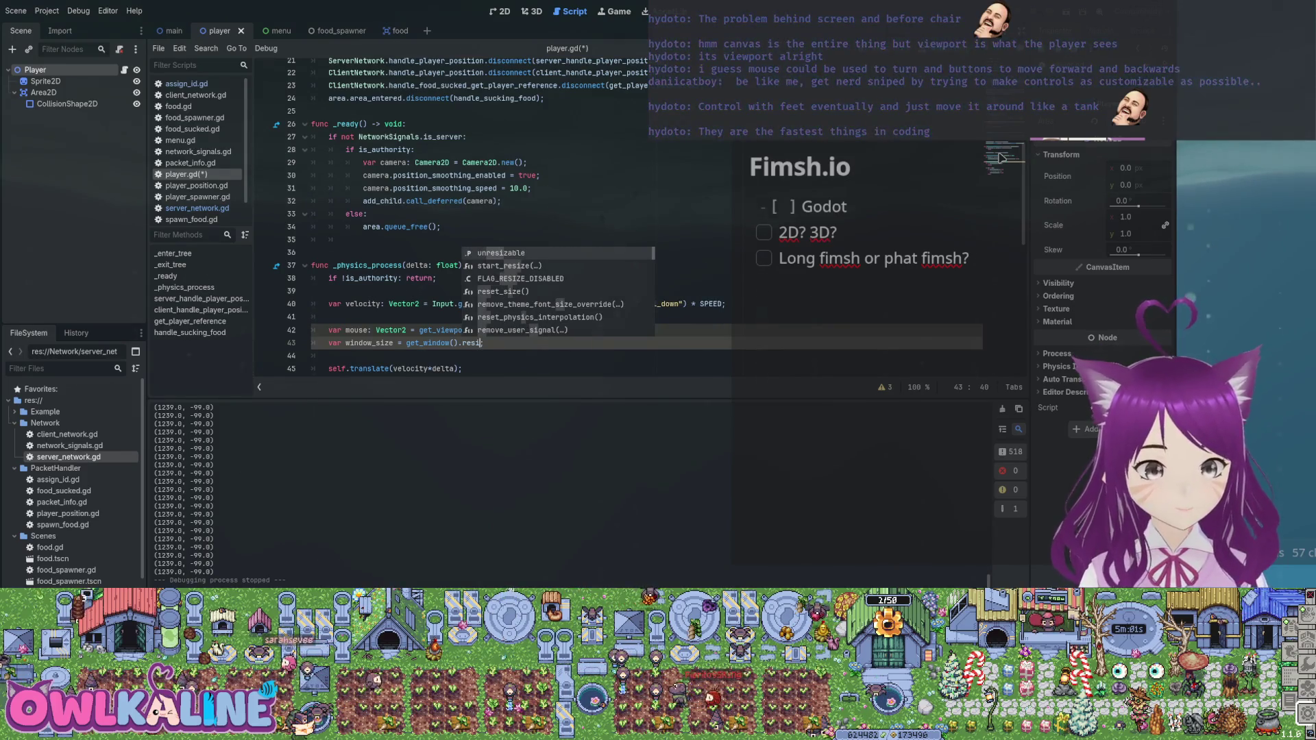
pyautogui.write('k;')
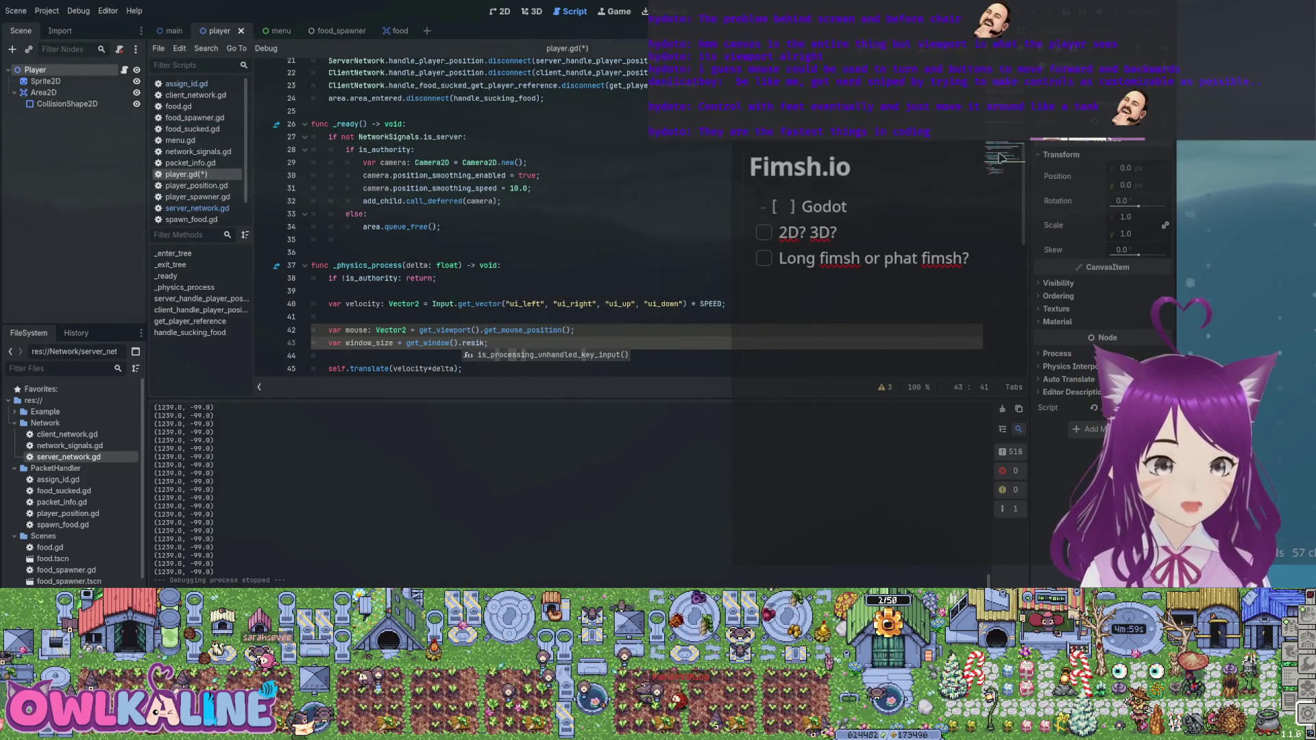
pyautogui.press('BackSpace')
pyautogui.press('BackSpace')
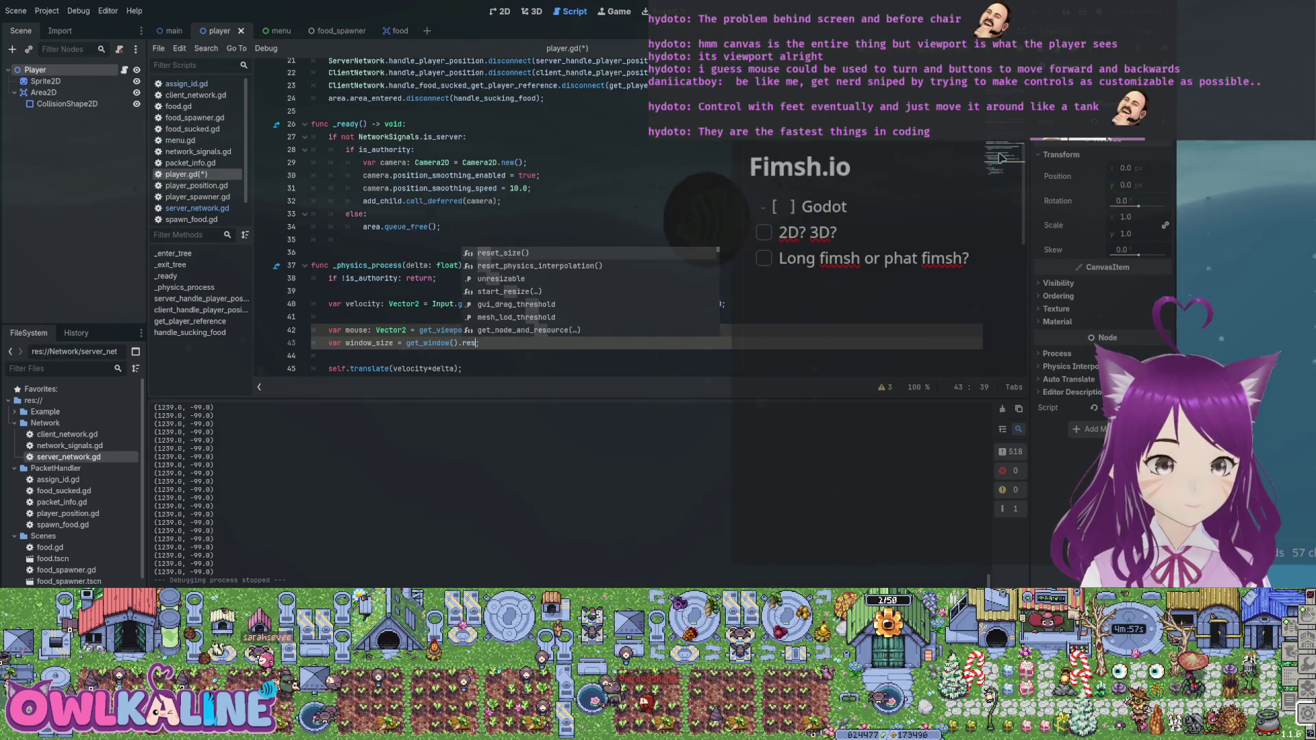
pyautogui.write('ol')
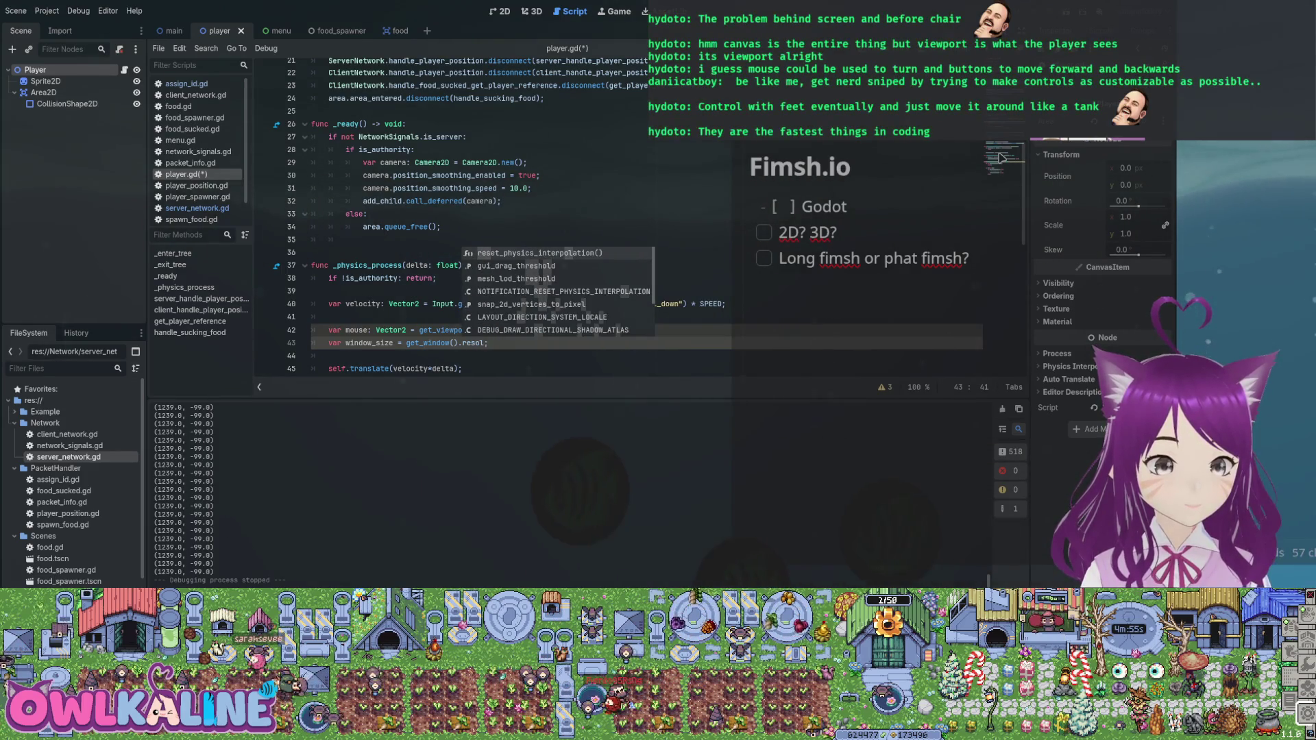
pyautogui.write('u')
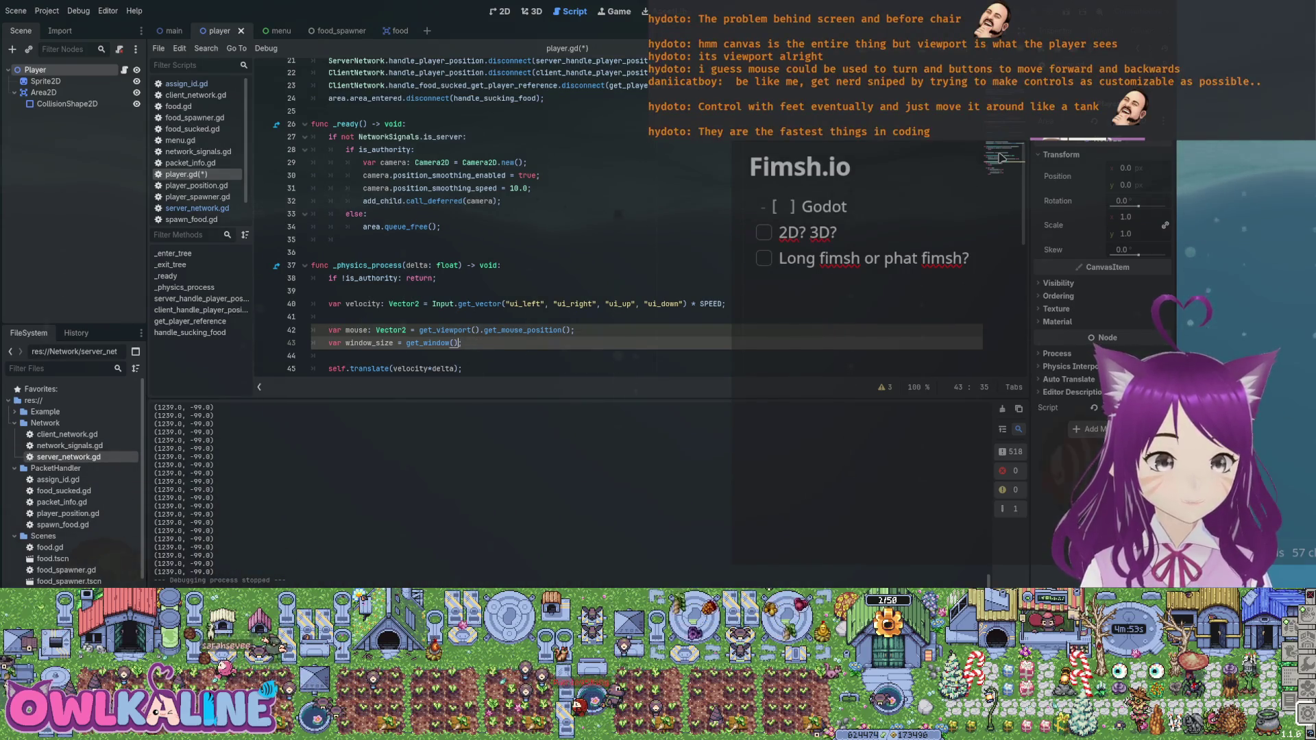
pyautogui.write('imen')
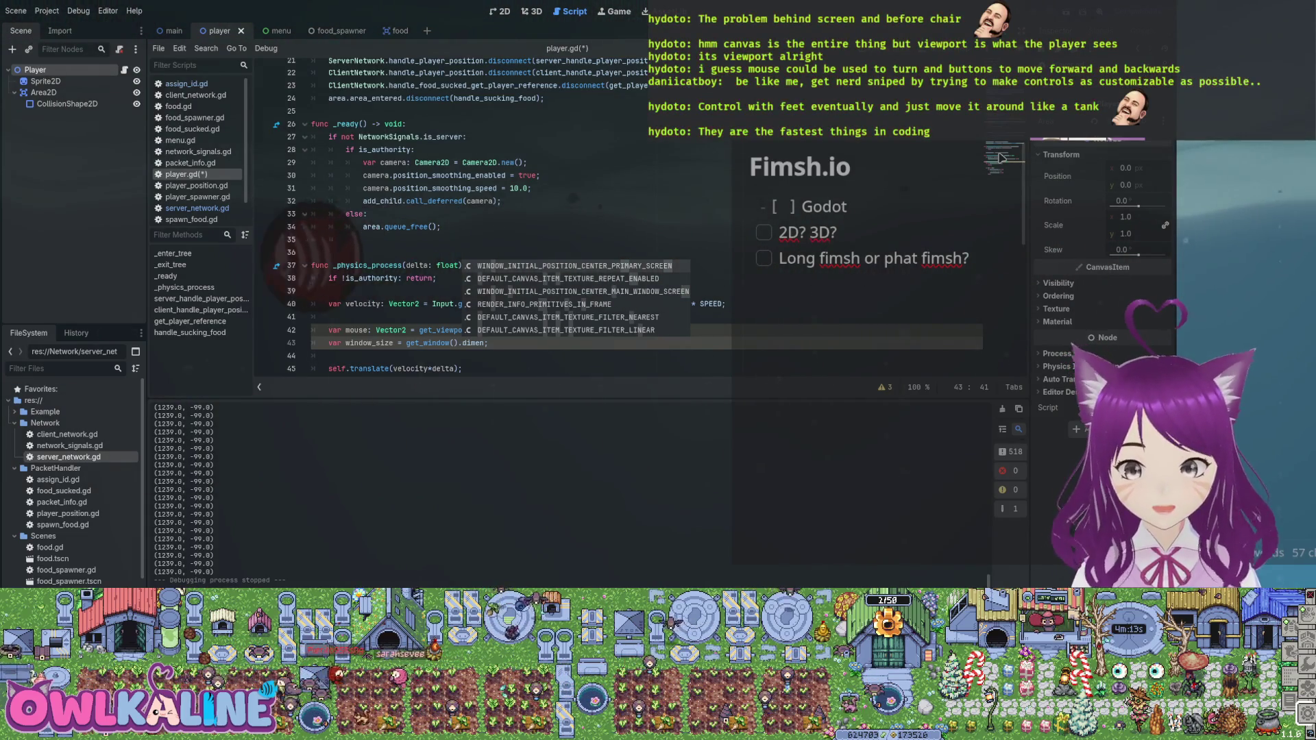
# - Set line 43's window_size to get_viewport_rect().size, save, and start a new line below
pyautogui.press('Escape')
pyautogui.moveTo(488, 343); pyautogui.dragTo(436, 342)
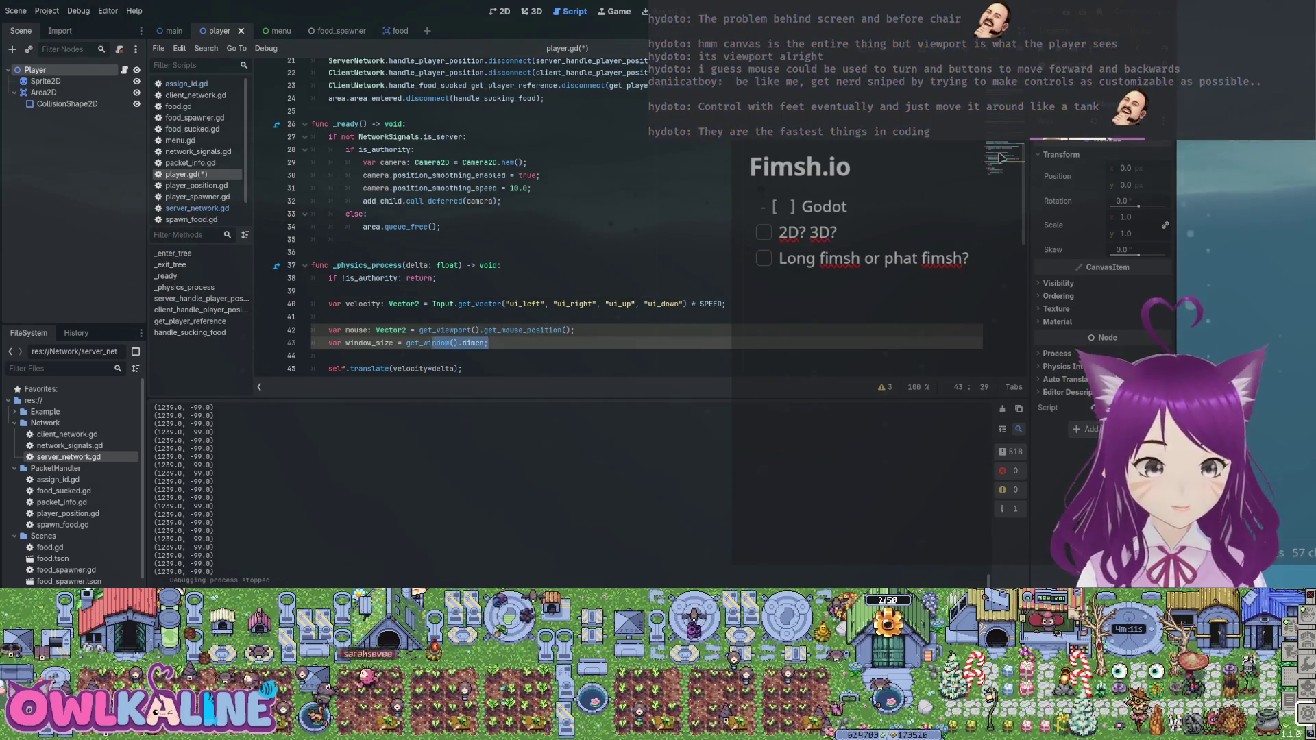
pyautogui.write('= get_viewport_rect().size;')
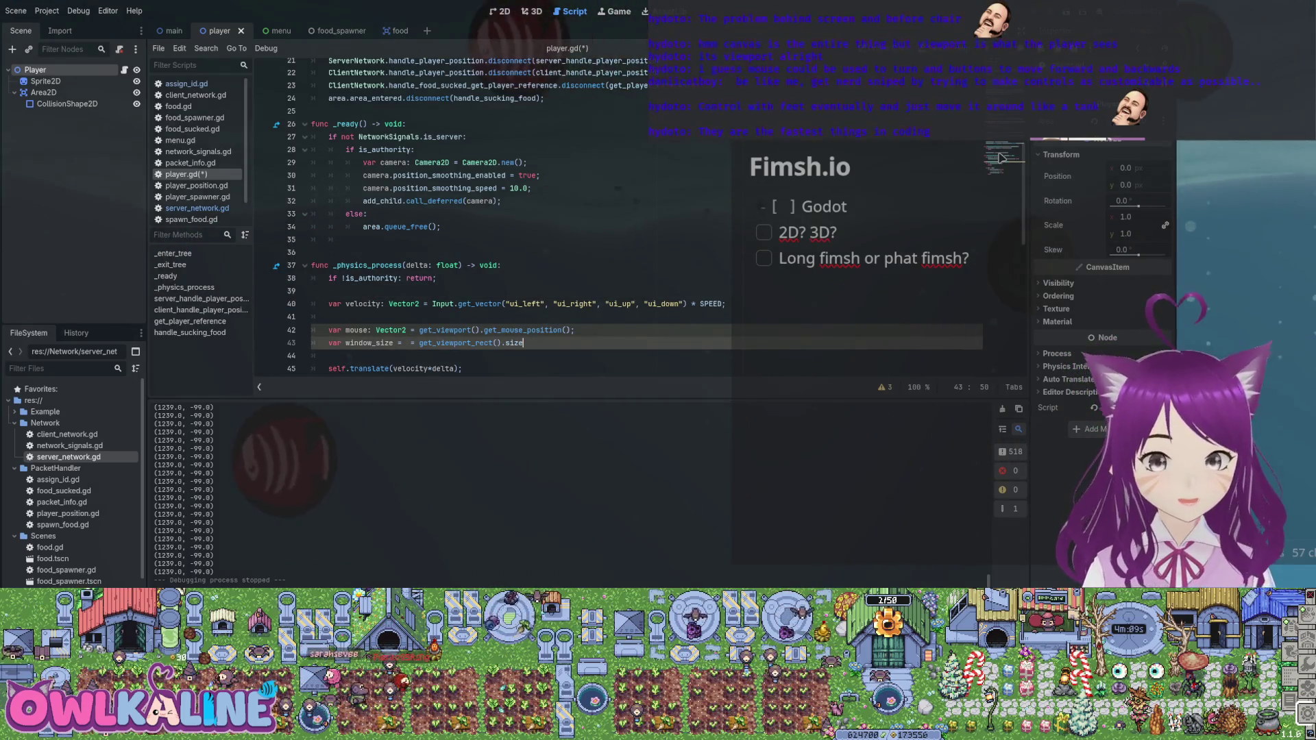
pyautogui.hotkey('ctrl', 's')
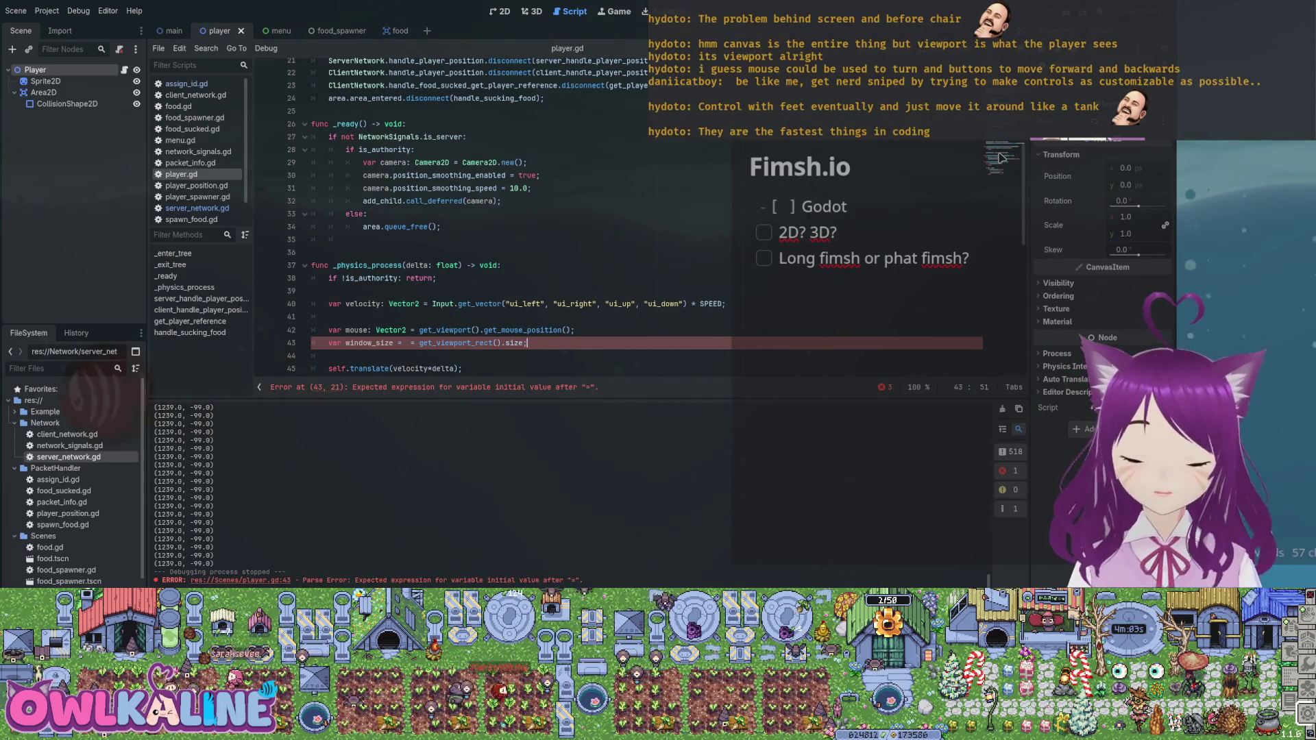
pyautogui.scroll(-2, 1001, 158)
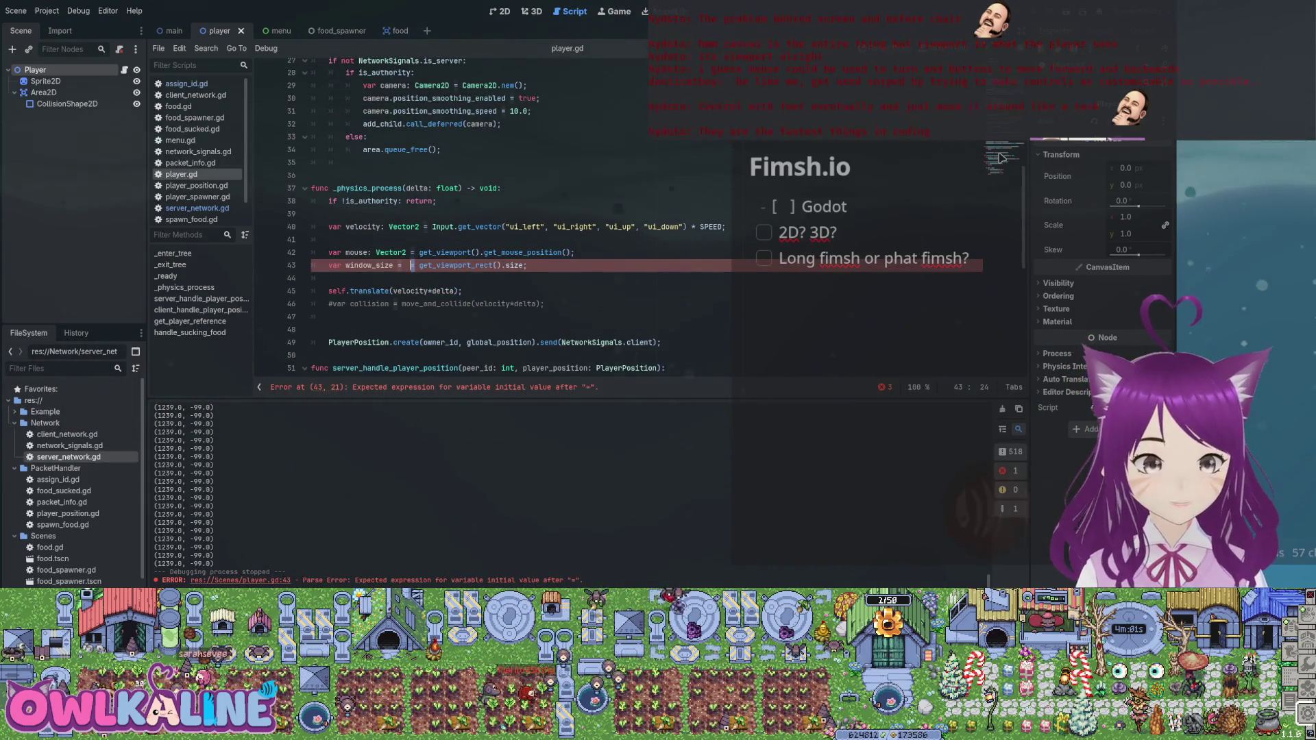
pyautogui.hotkey('ctrl', 's')
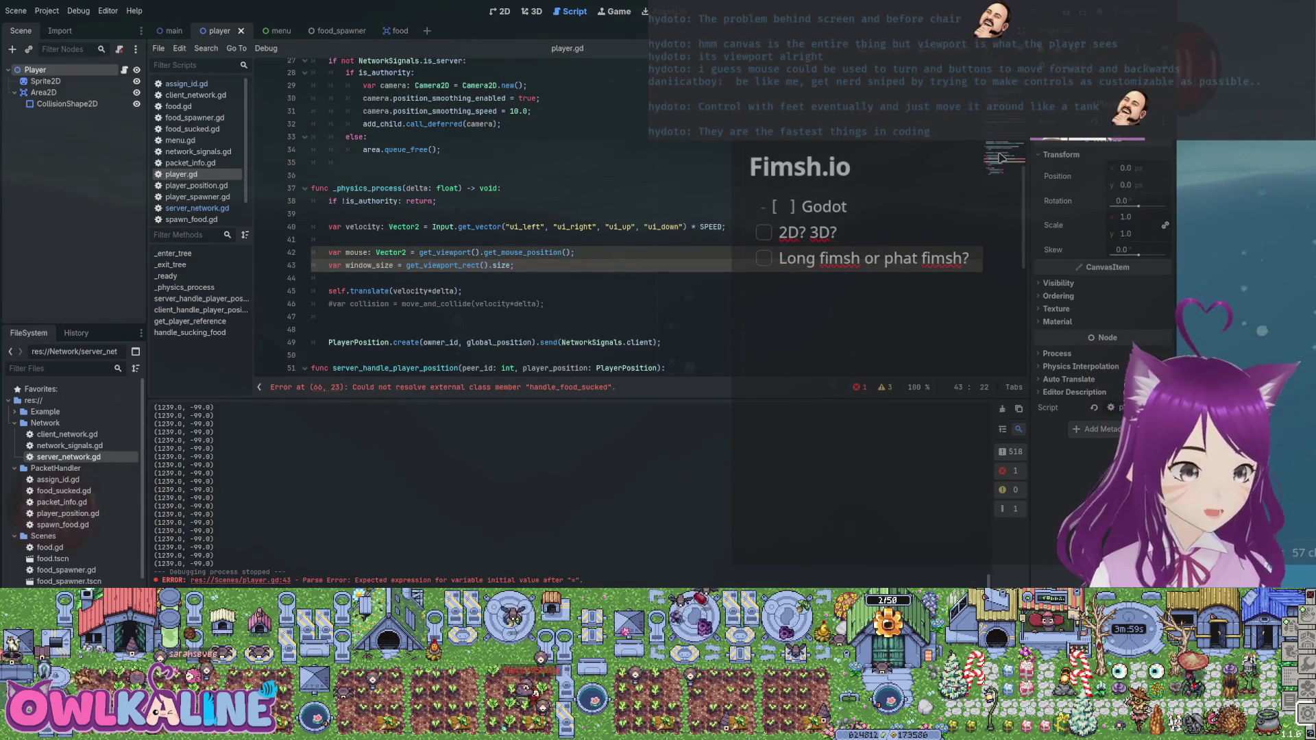
pyautogui.press('Down')
pyautogui.press('Return')
# - Type var direction = mouse + window_size*, correcting the stray equals sign to a plus
pyautogui.write('dire')
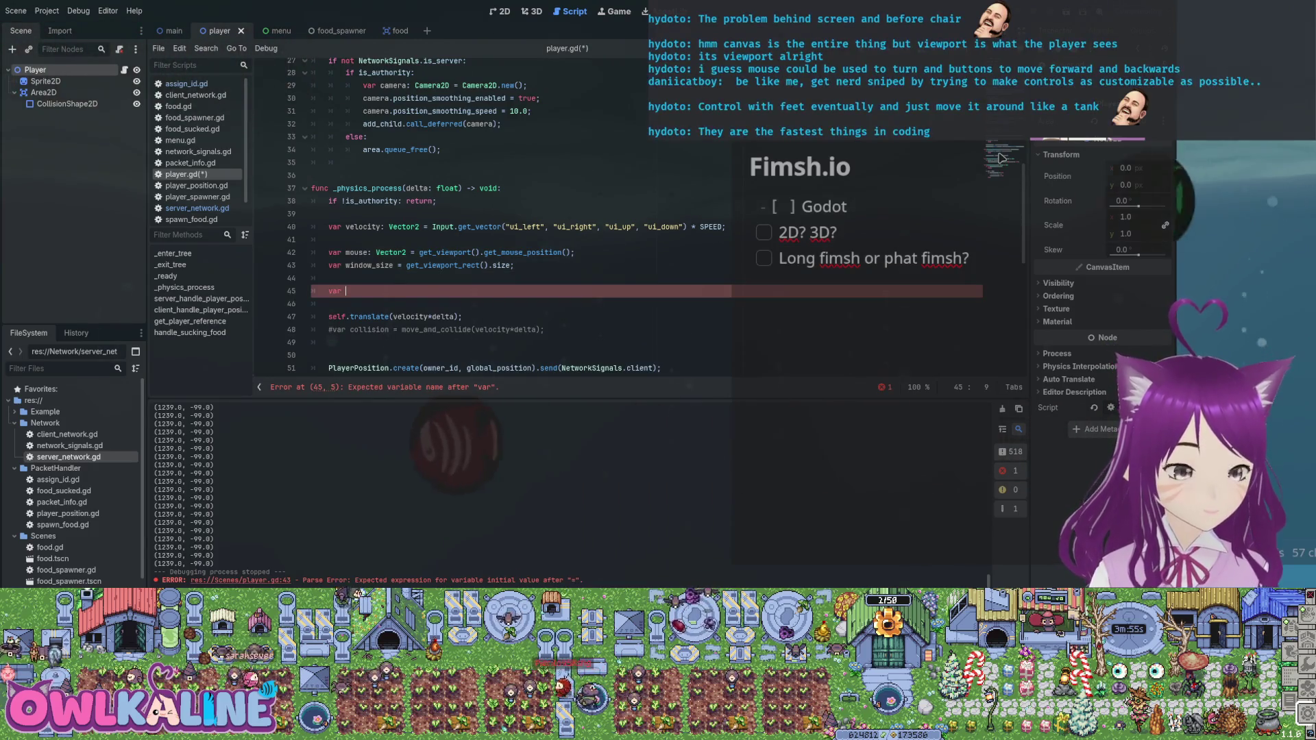
pyautogui.write('c')
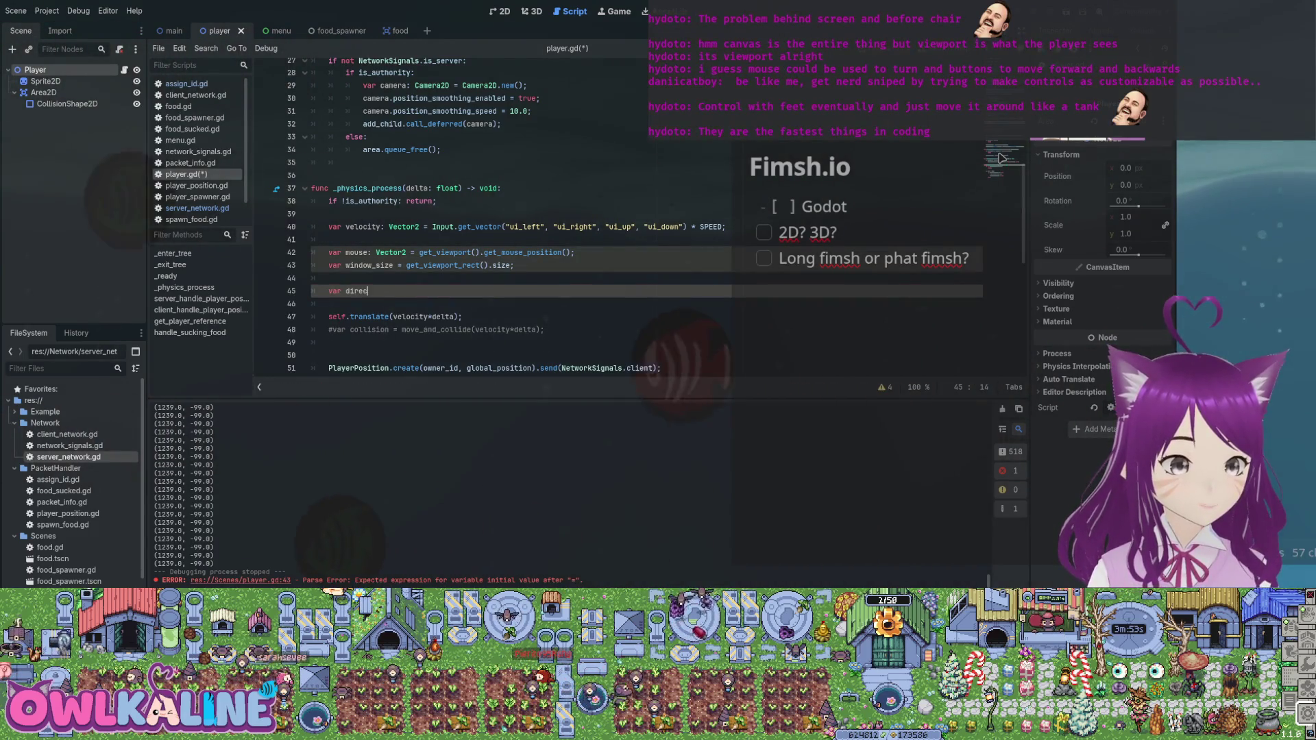
pyautogui.write('tion = mouse = w')
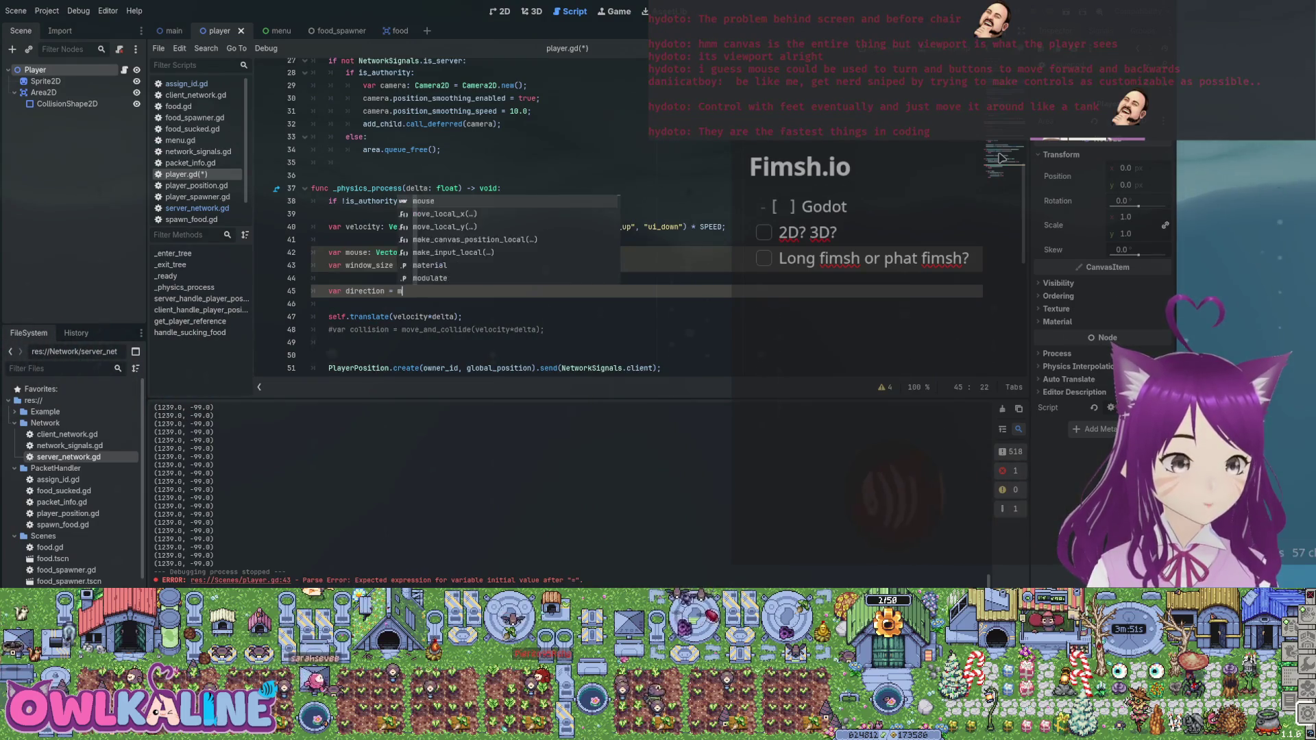
pyautogui.press('Return')
pyautogui.write('*')
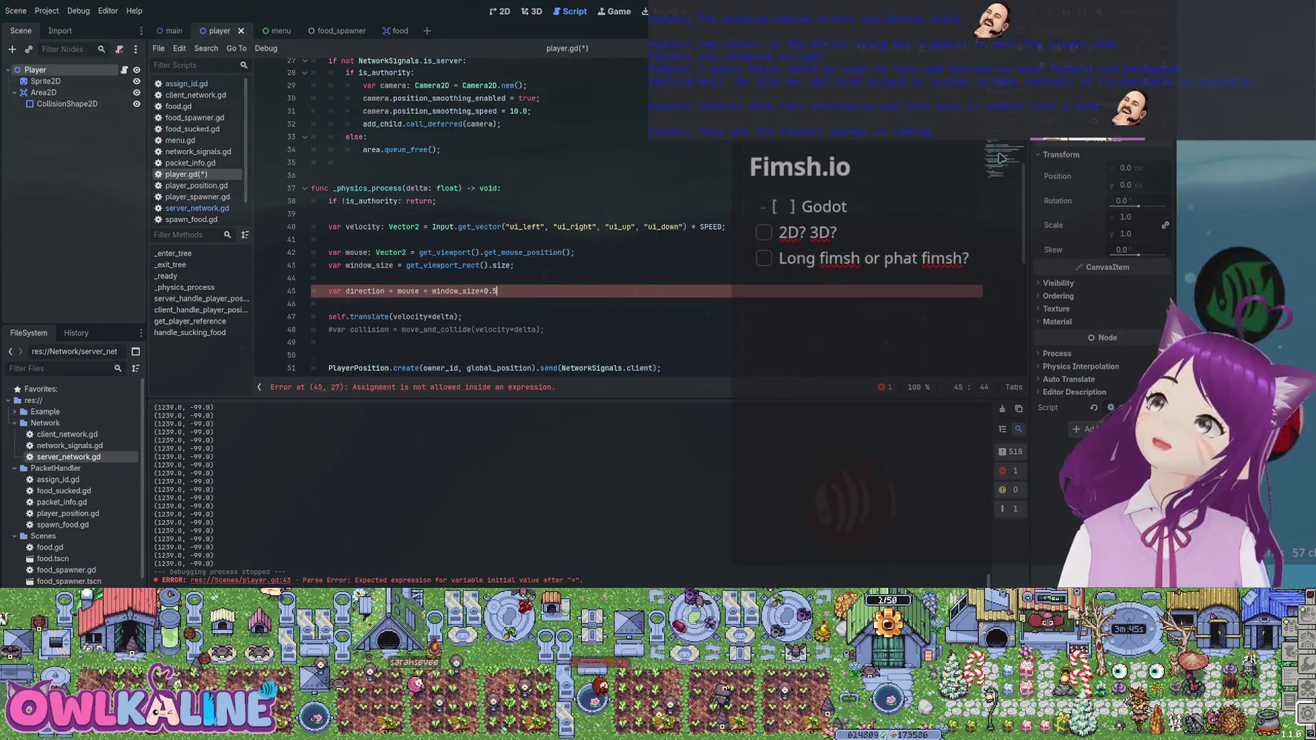
pyautogui.press('Left')
pyautogui.press('Left')
pyautogui.press('Left')
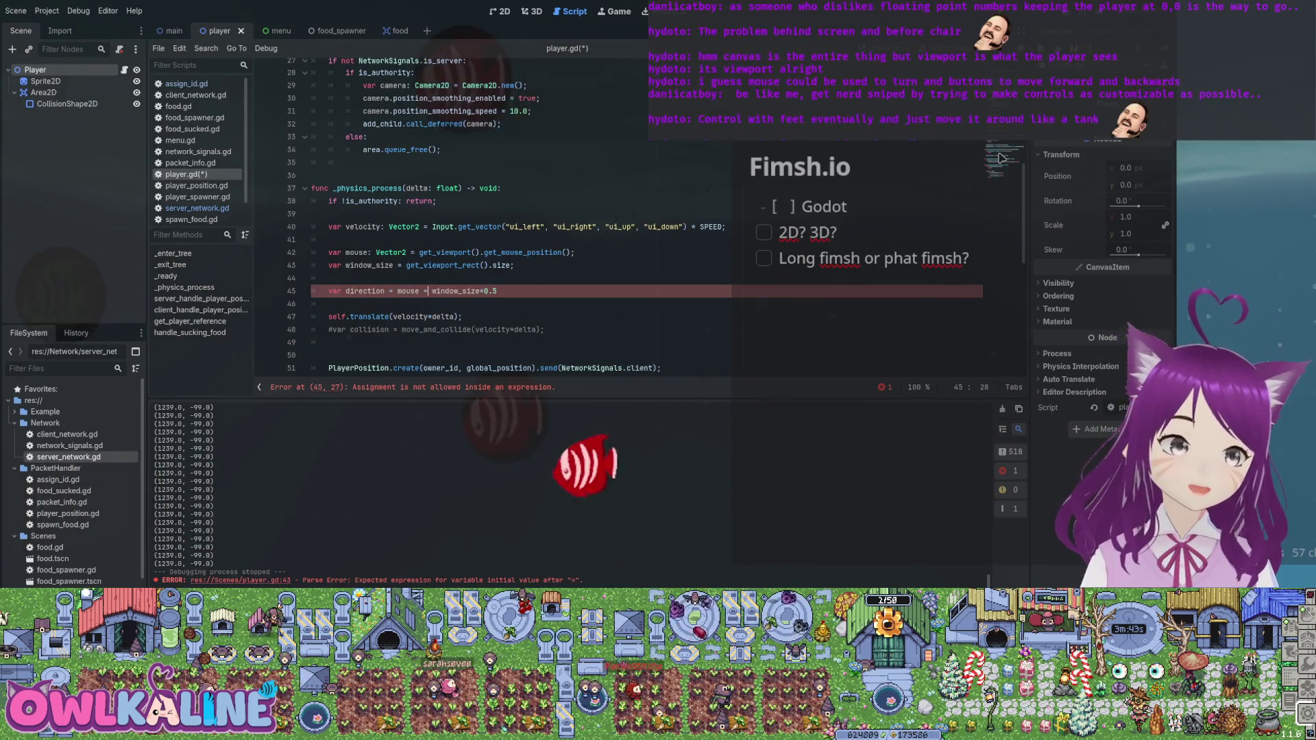
pyautogui.press('BackSpace')
pyautogui.write('+')
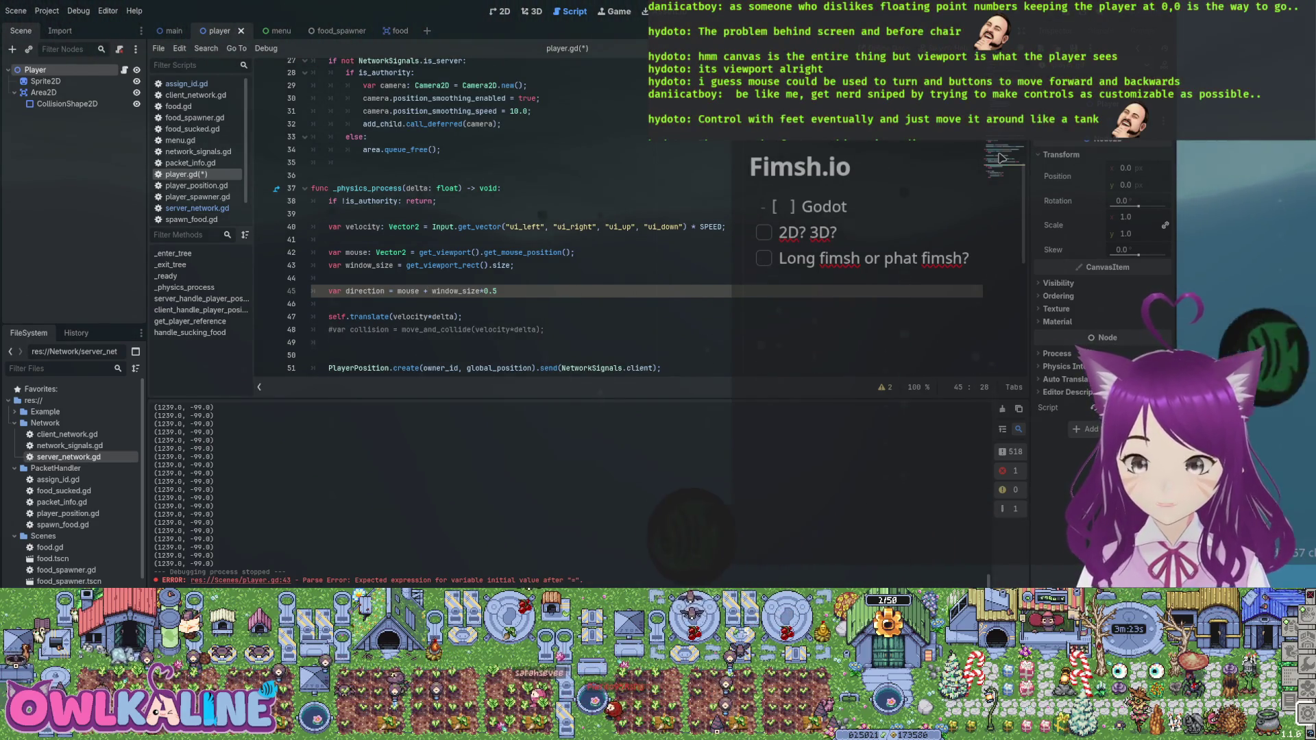
# - Wrap the sum in parentheses as (mouse + window_size*0.5) and add a dot for Vector2 methods
pyautogui.press('End')
pyautogui.write(';')
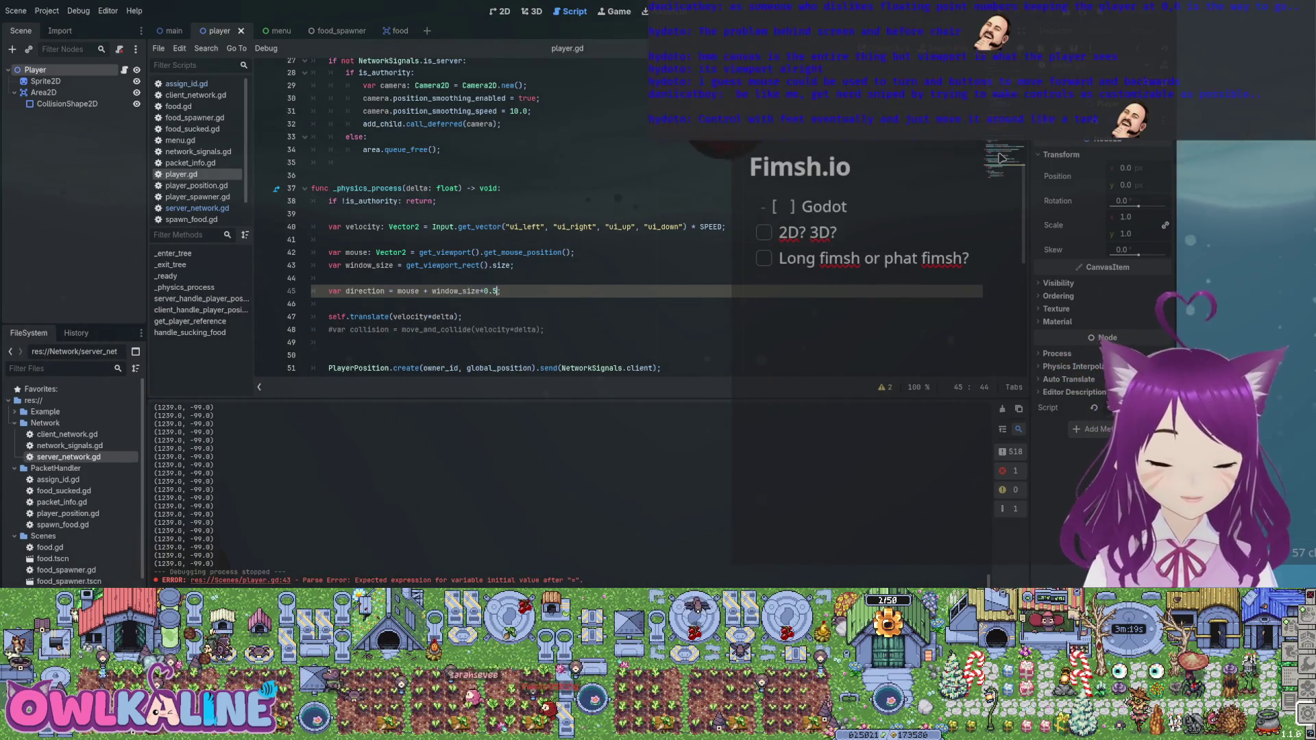
pyautogui.write(');')
pyautogui.press('Home')
pyautogui.press('Right')
pyautogui.press('Right')
pyautogui.press('Right')
pyautogui.write('(')
pyautogui.press('End')
pyautogui.press('Left')
pyautogui.write('.')
pyautogui.press('Down')
pyautogui.press('Down')
pyautogui.press('Down')
pyautogui.press('Down')
pyautogui.press('Down')
pyautogui.press('Down')
pyautogui.press('Down')
pyautogui.press('Down')
pyautogui.press('Down')
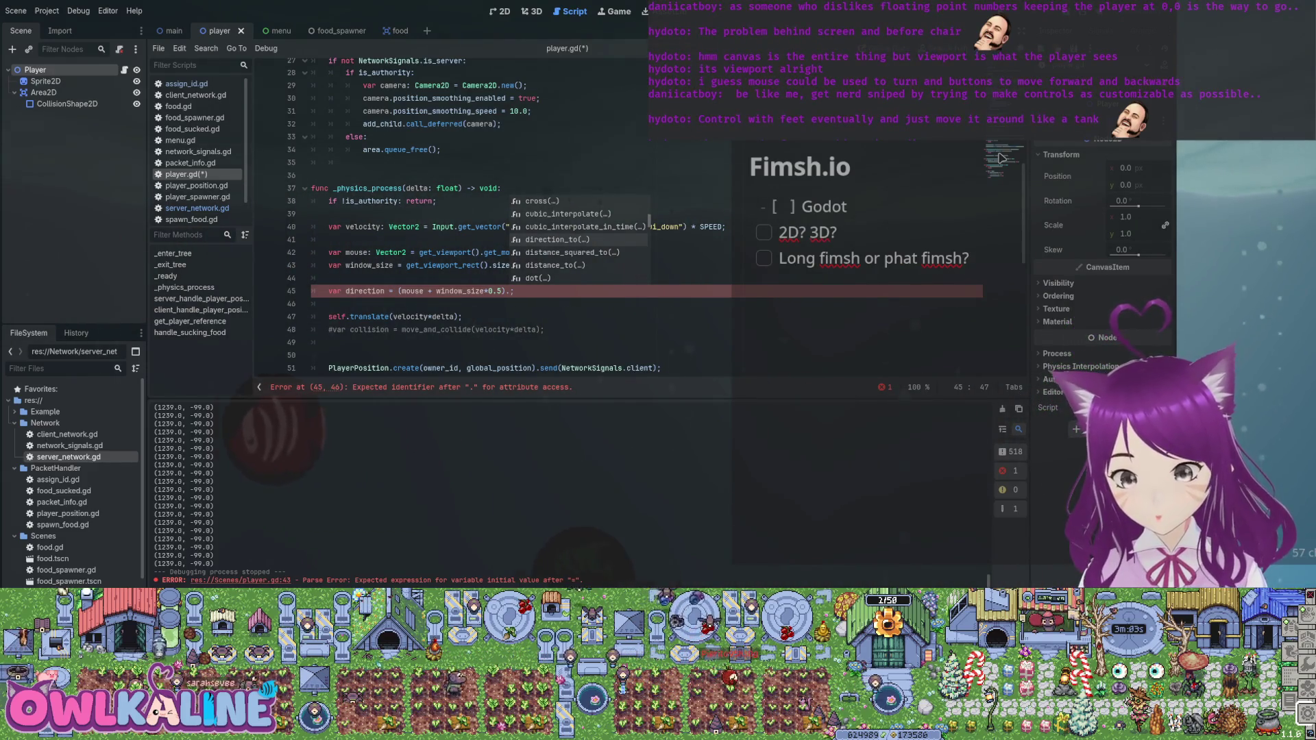
# - Insert normalized() from the Vector2 suggestions, then back out a stray t_len edit
pyautogui.press('Down')
pyautogui.press('Down')
pyautogui.press('Down')
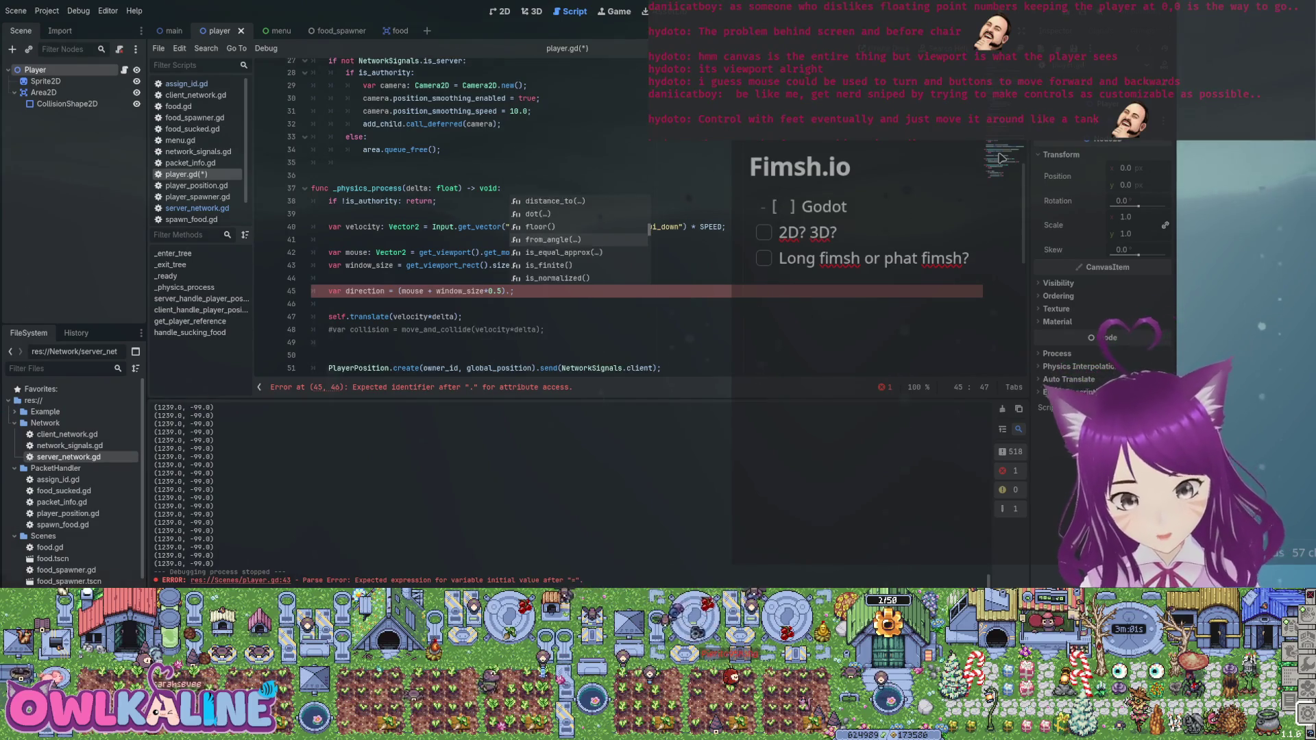
pyautogui.press('Down')
pyautogui.press('Down')
pyautogui.press('Down')
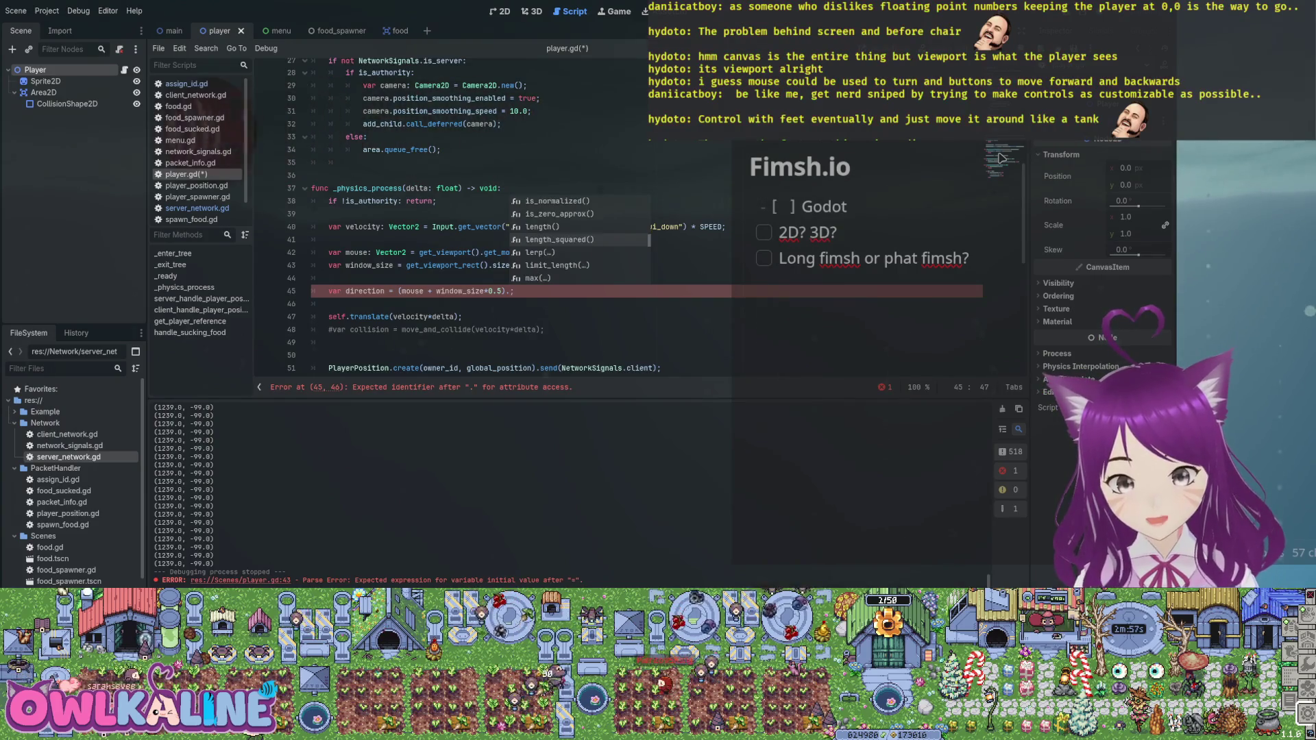
pyautogui.press('Down')
pyautogui.press('Down')
pyautogui.press('Down')
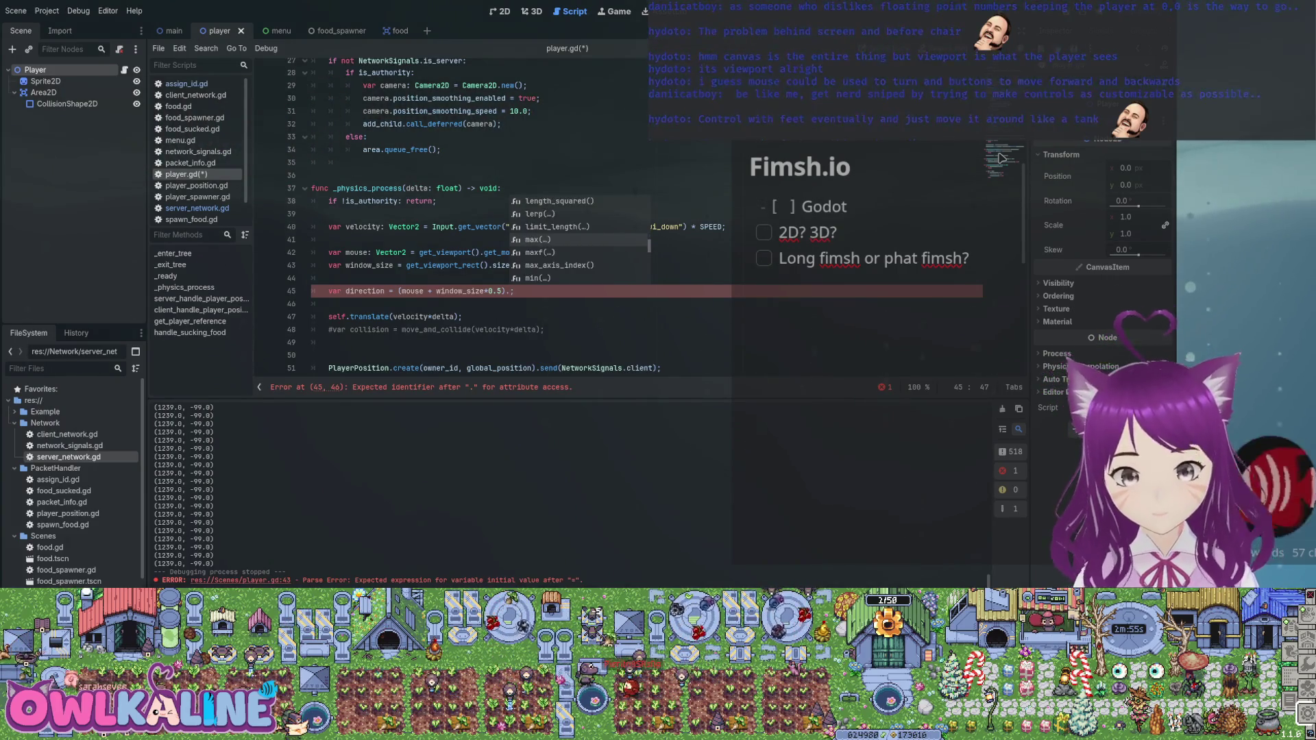
pyautogui.press('Down')
pyautogui.press('Down')
pyautogui.press('Down')
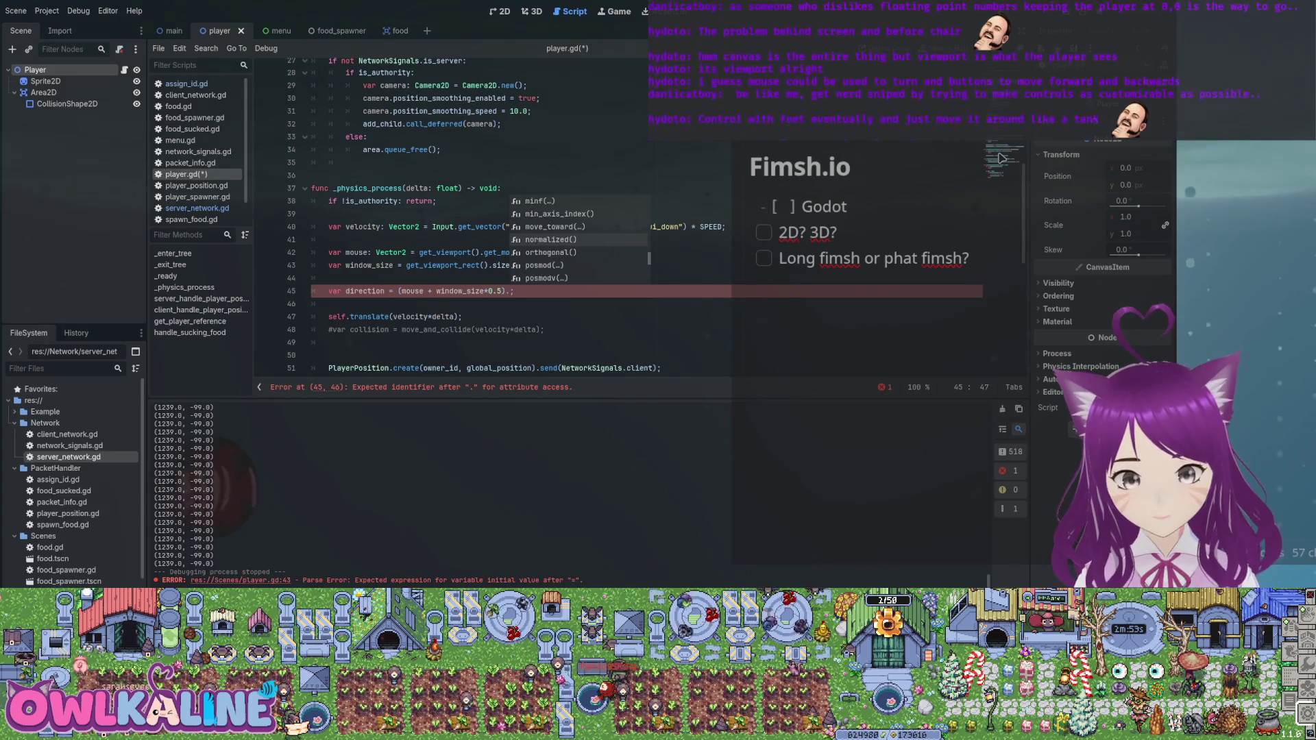
pyautogui.press('Return')
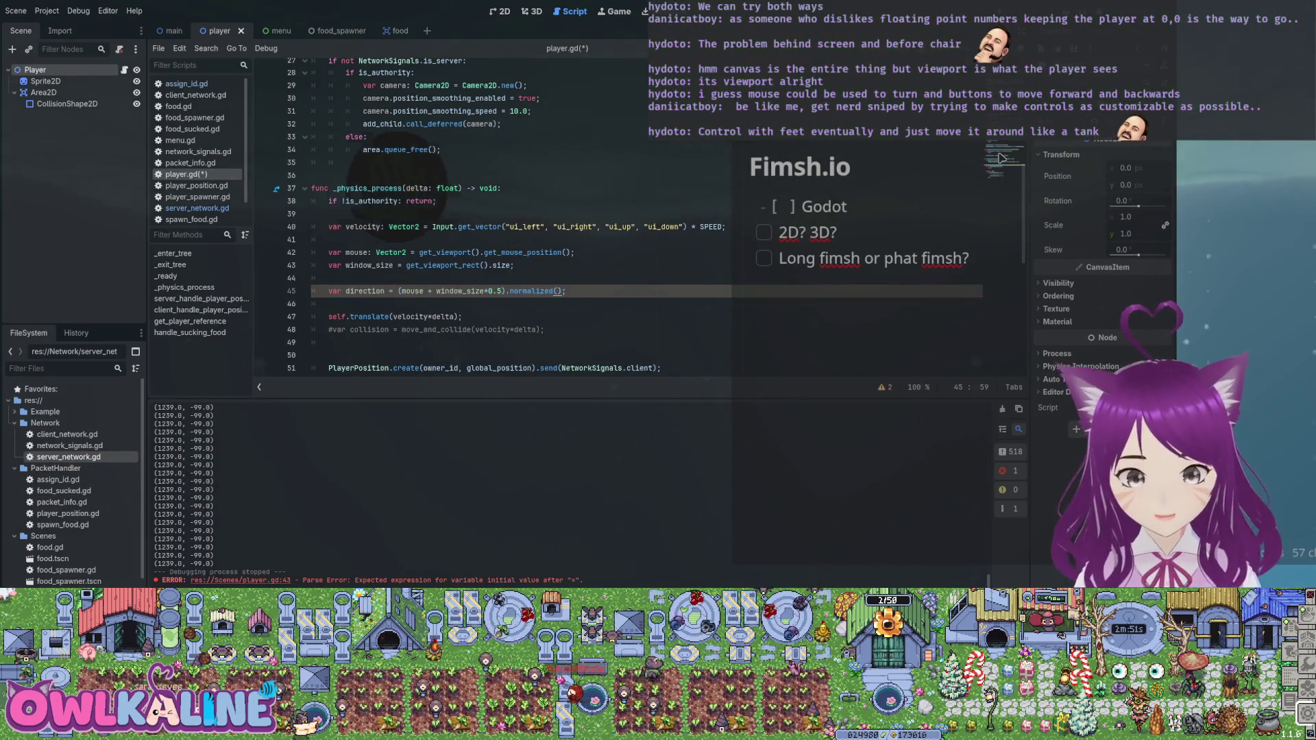
pyautogui.press('Down')
pyautogui.press('Down')
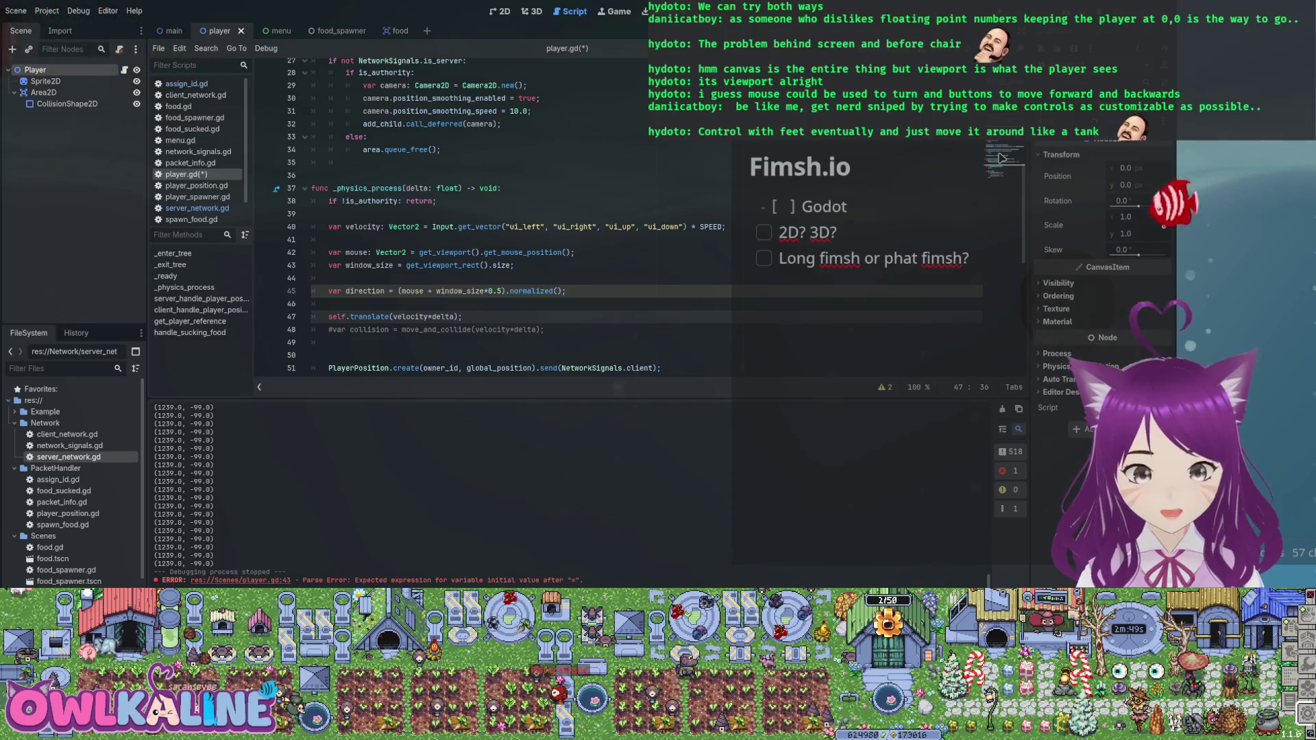
pyautogui.press('Up')
pyautogui.press('Up')
pyautogui.press('Left')
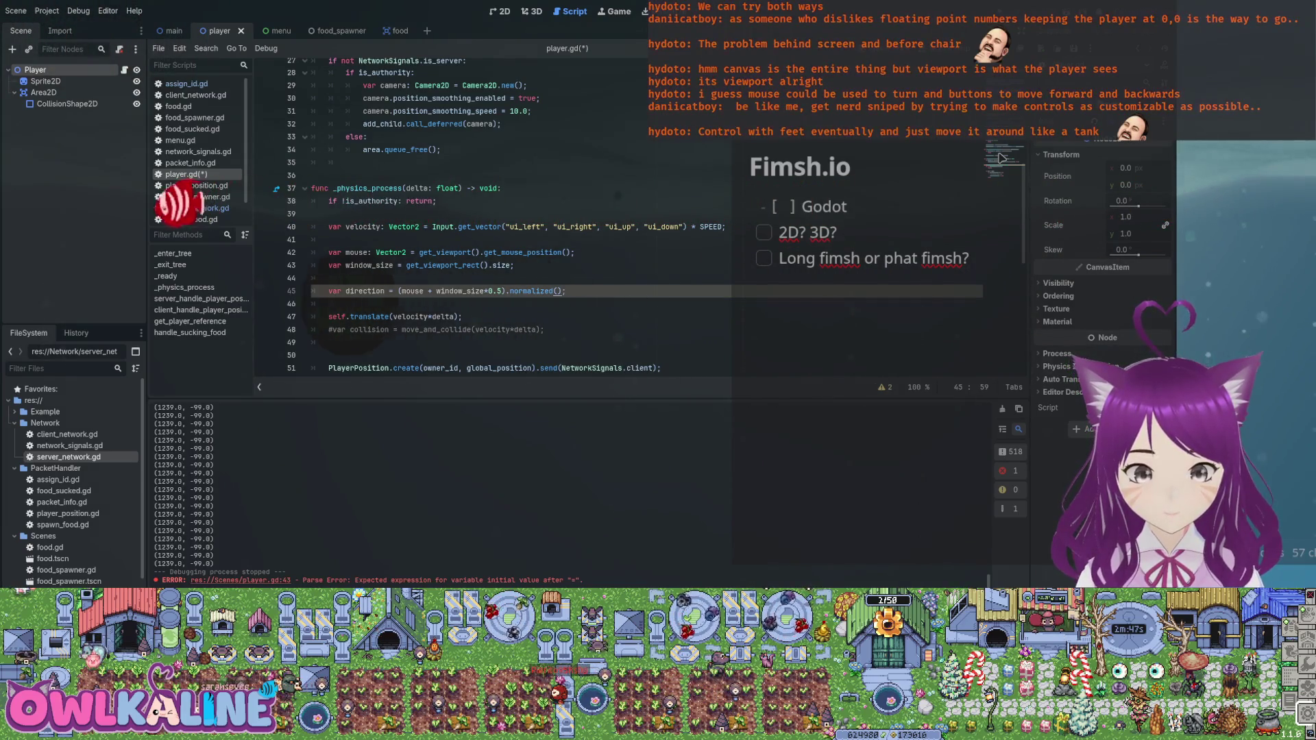
pyautogui.write('t_')
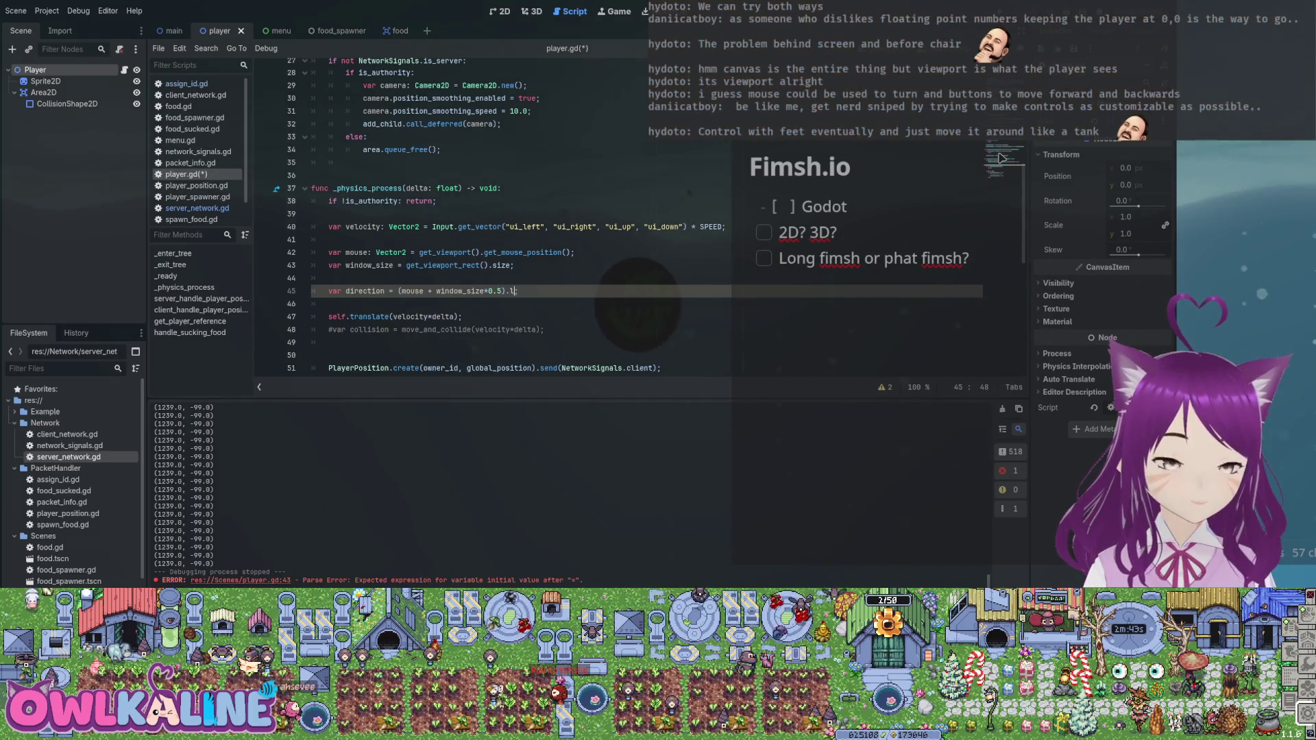
pyautogui.write('len')
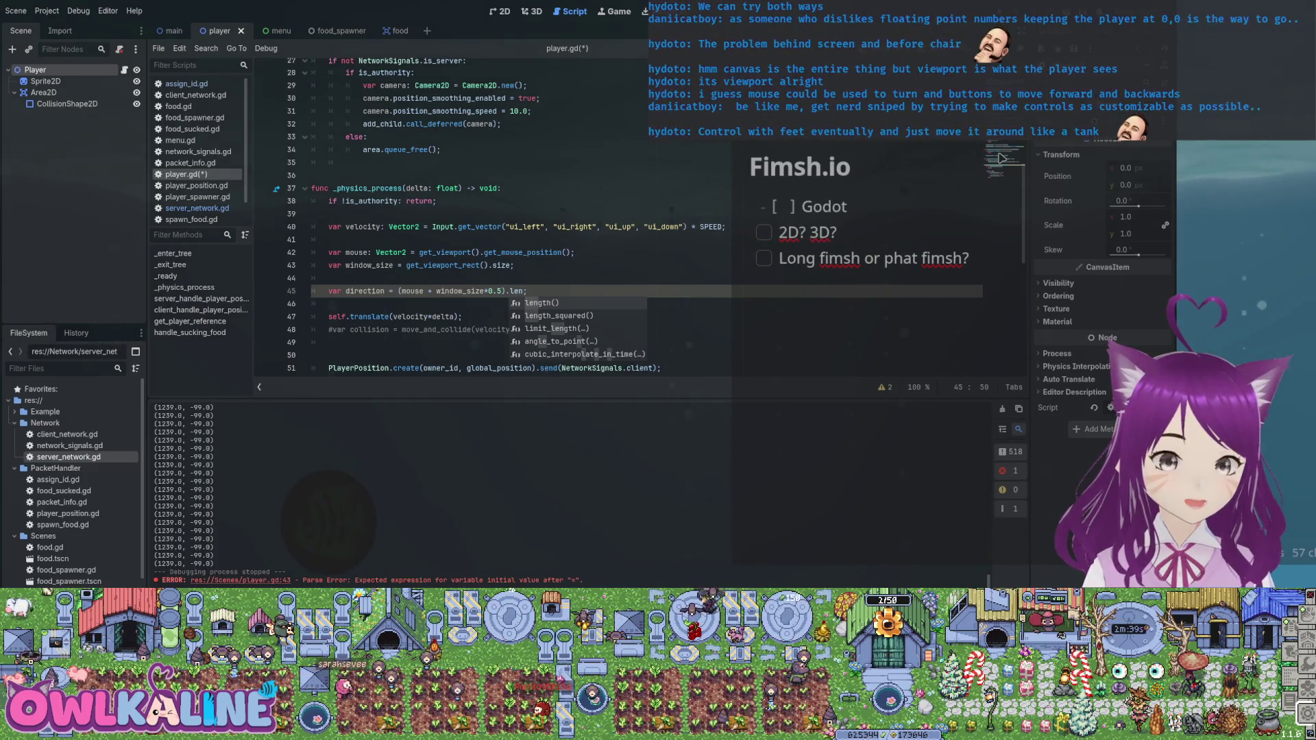
pyautogui.press('BackSpace')
pyautogui.press('BackSpace')
pyautogui.press('BackSpace')
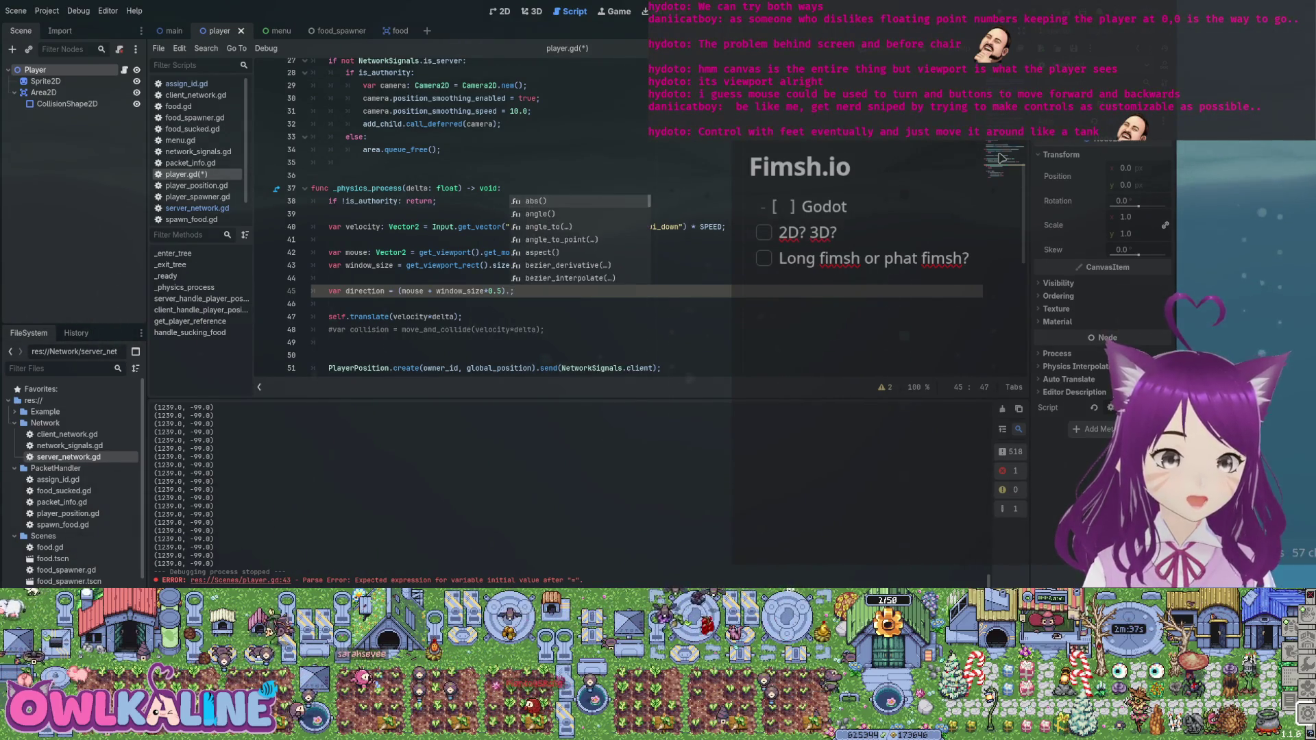
# - Add .normalized() * after the bracketed sum to begin the speed multiplication
pyautogui.write('.')
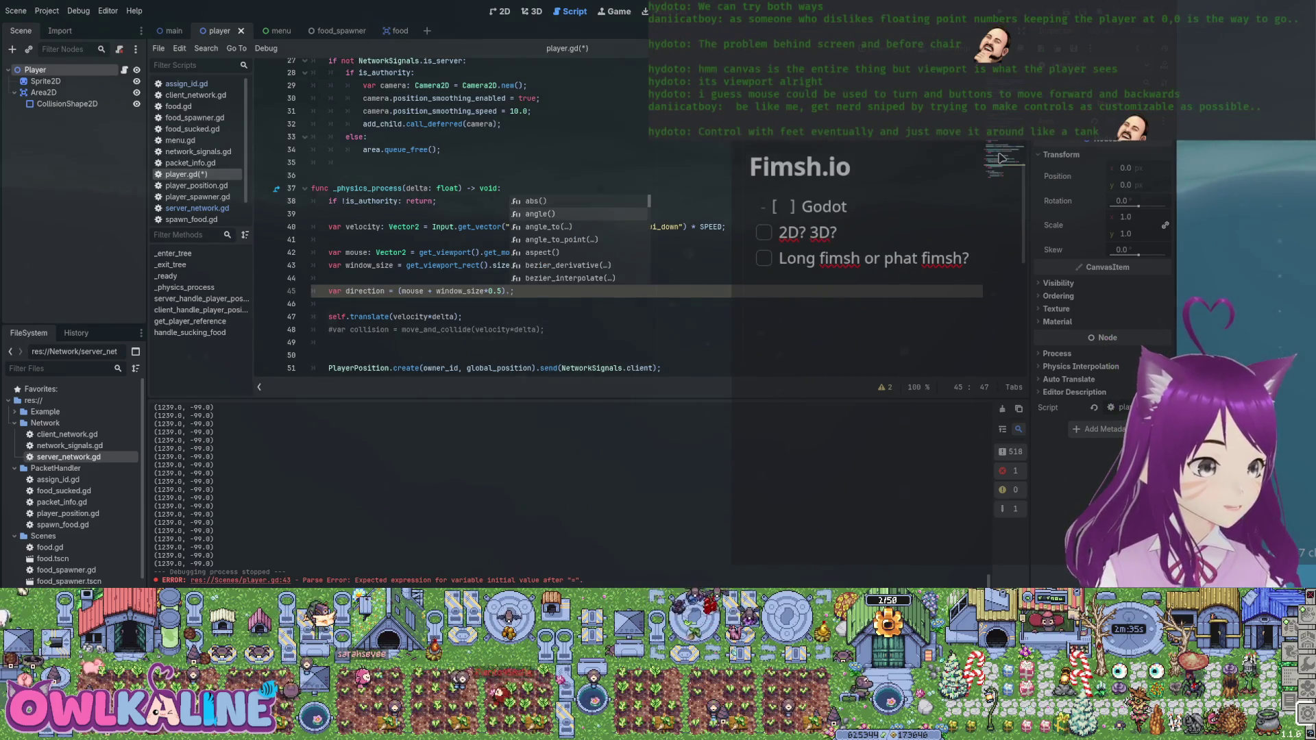
pyautogui.press('Down')
pyautogui.press('Down')
pyautogui.press('Down')
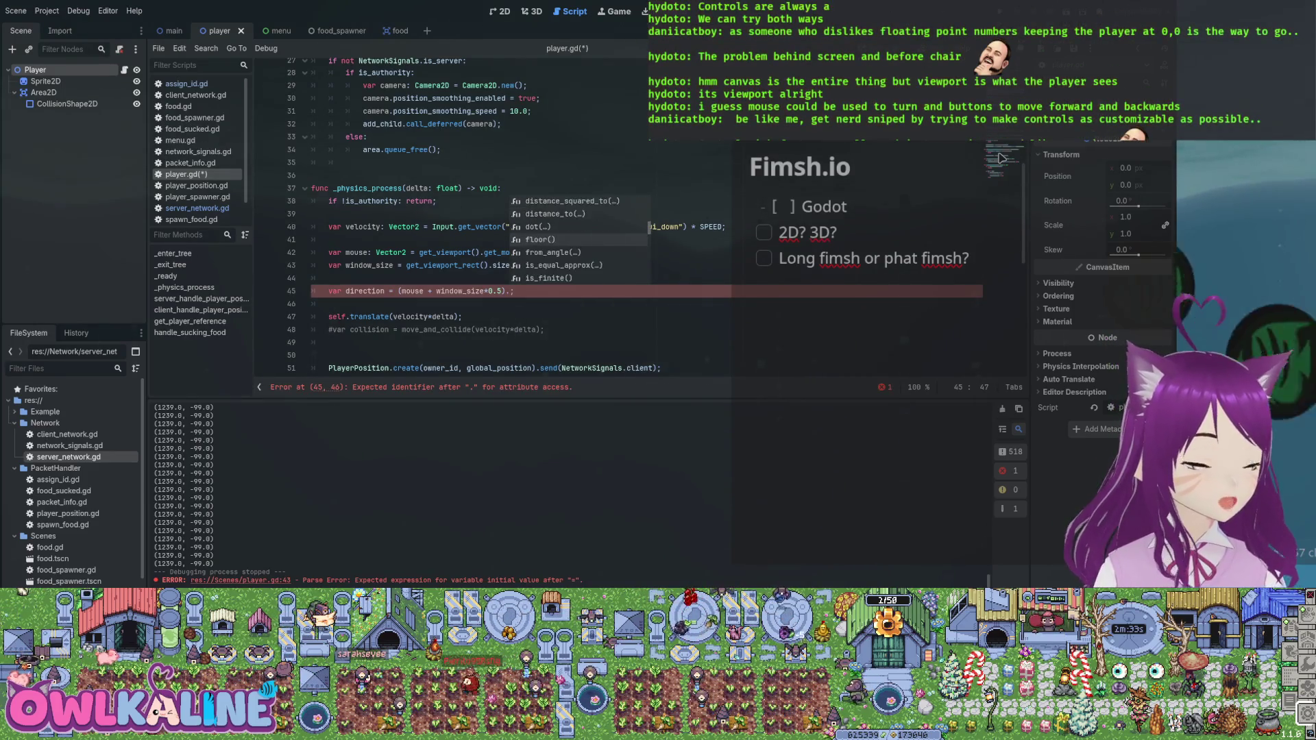
pyautogui.press('Down')
pyautogui.press('Down')
pyautogui.press('Down')
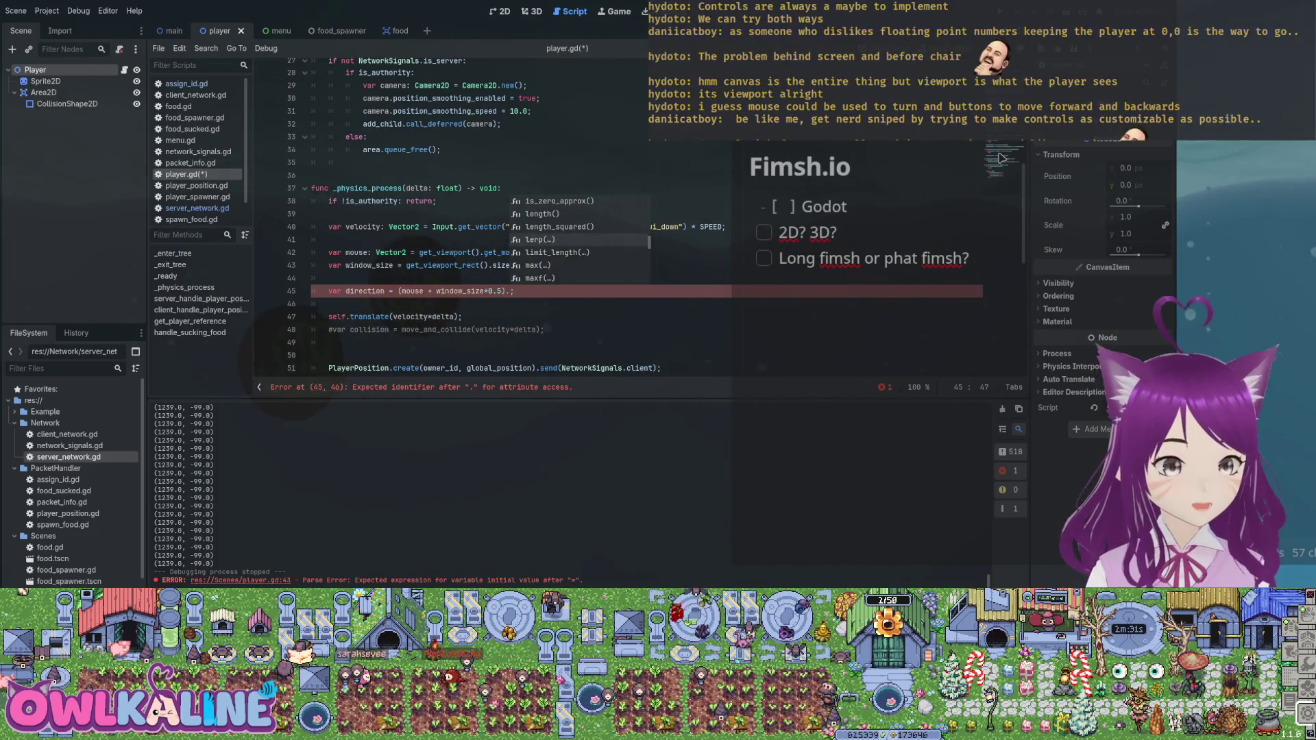
pyautogui.press('Down')
pyautogui.press('Down')
pyautogui.press('Down')
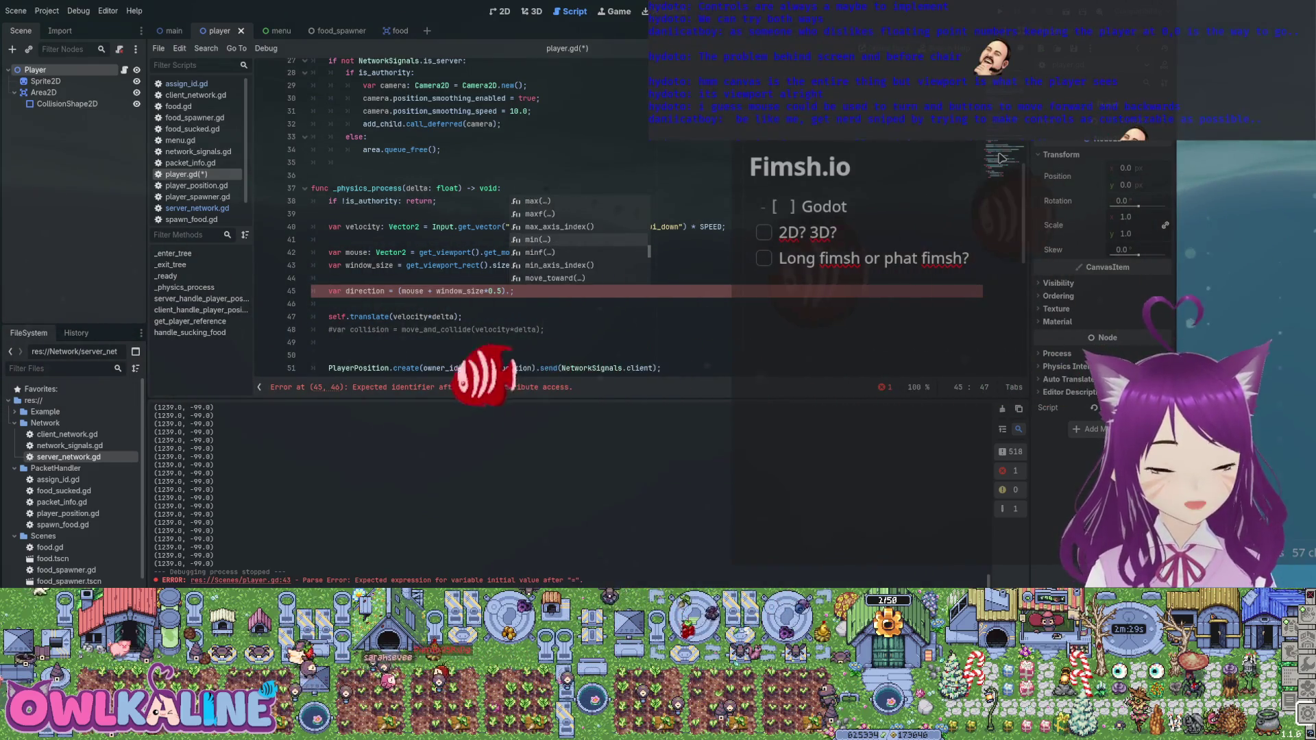
pyautogui.press('Down')
pyautogui.press('Down')
pyautogui.press('Down')
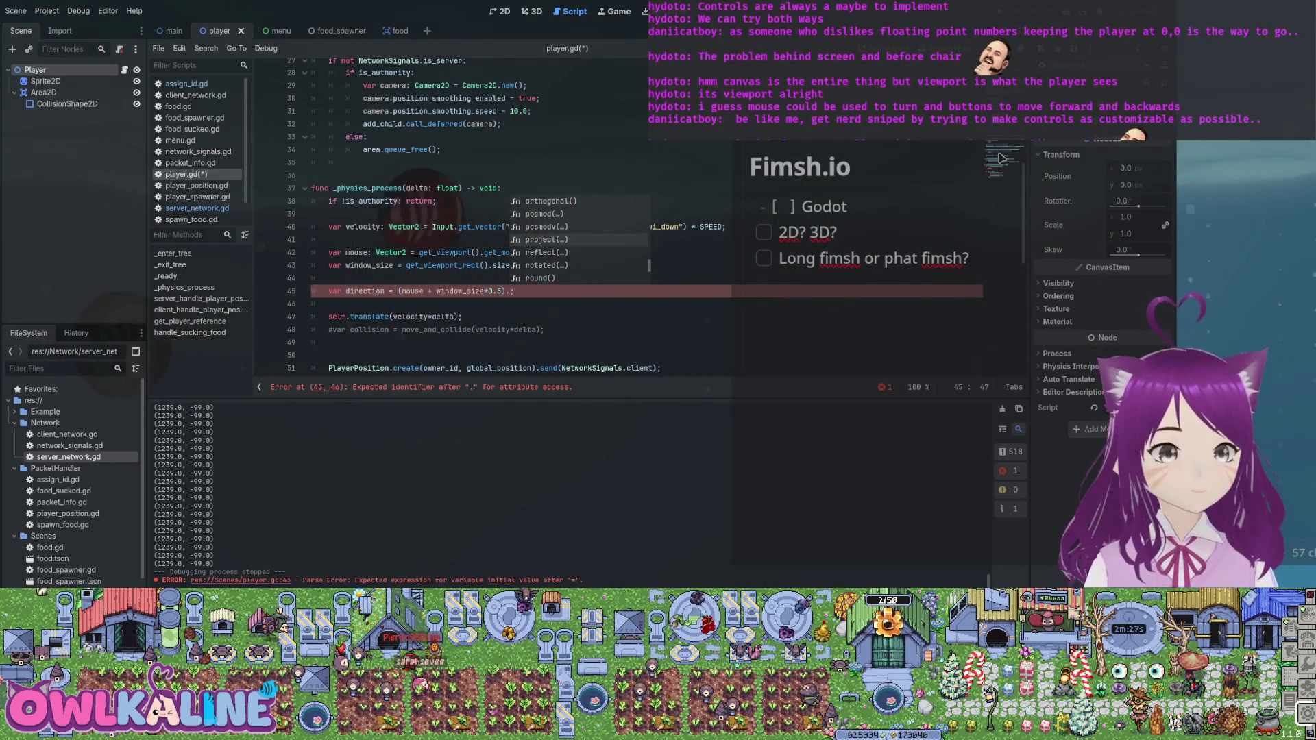
pyautogui.press('Down')
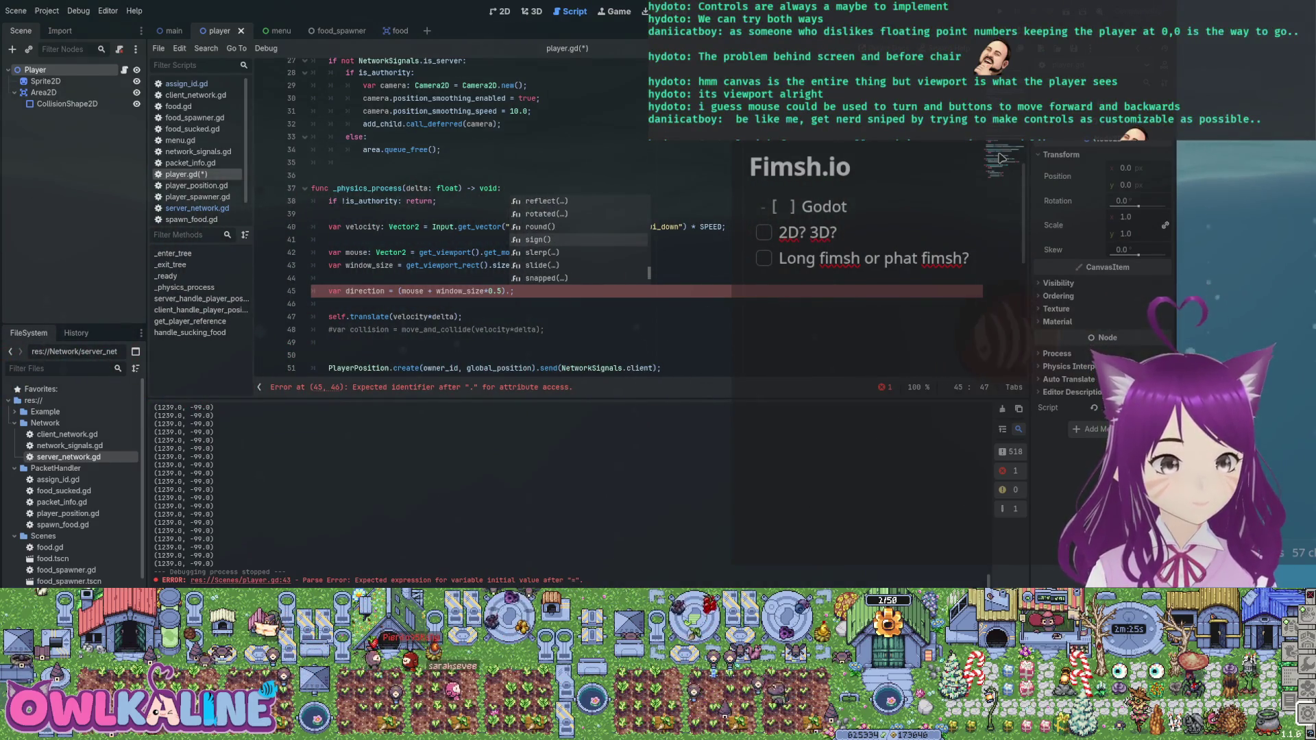
pyautogui.press('Down')
pyautogui.press('Down')
pyautogui.press('Down')
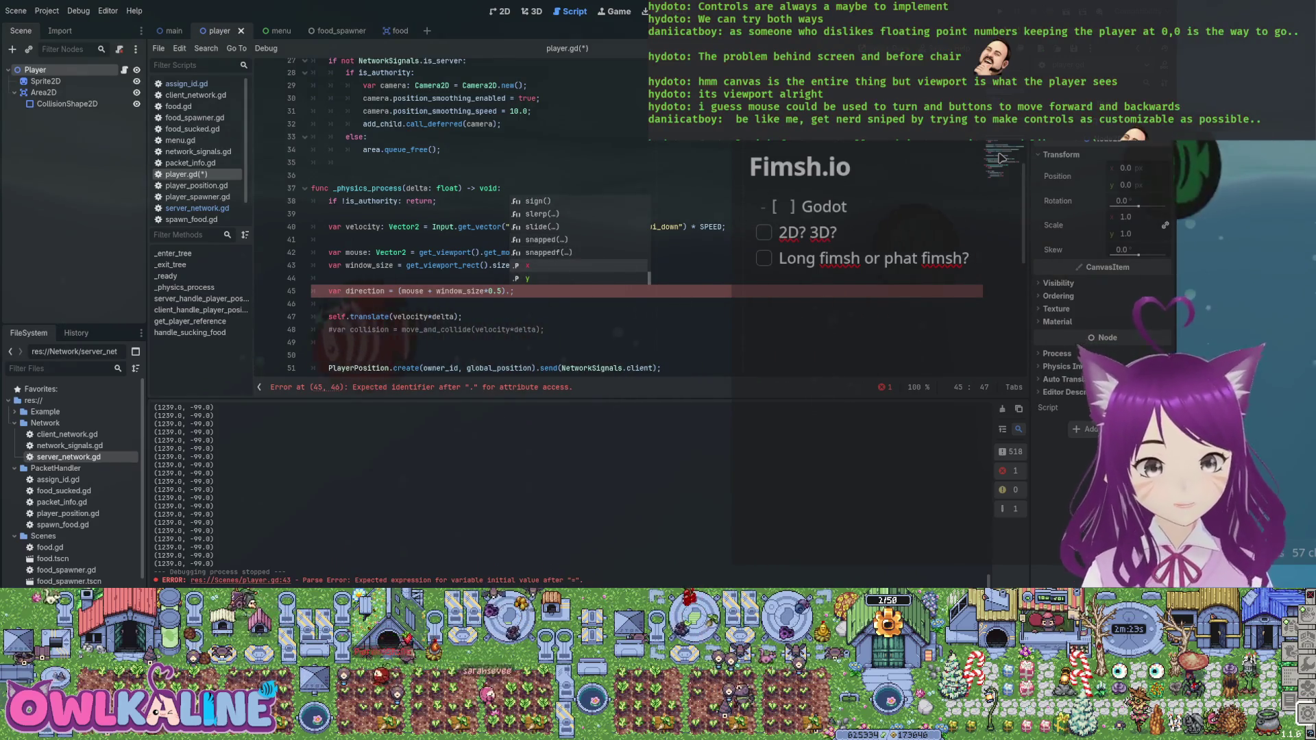
pyautogui.write('normalized() *')
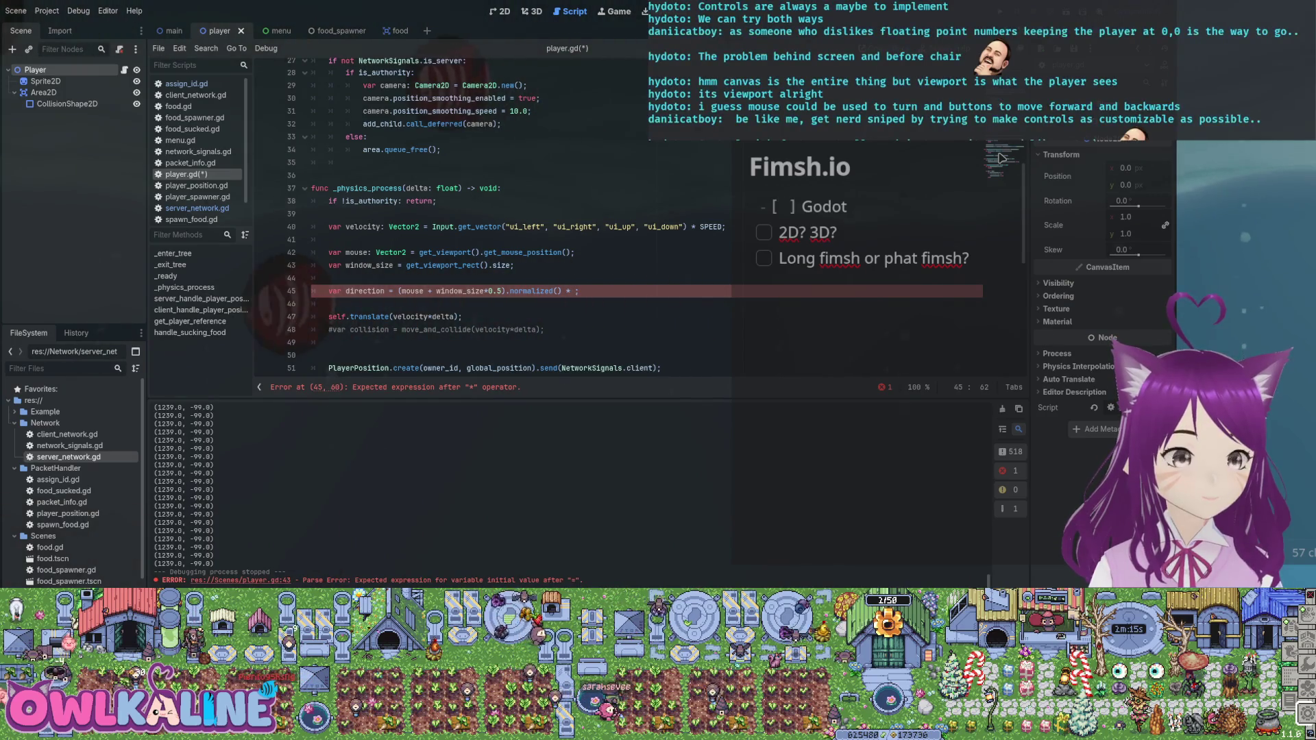
# - Multiply by SPEED, save, and comment out the keyboard velocity line 40 with #
pyautogui.write('SPEED')
pyautogui.hotkey('ctrl', 's')
pyautogui.press('Up')
pyautogui.press('Up')
pyautogui.press('Up')
pyautogui.press('Home')
pyautogui.press('BackSpace')
pyautogui.write('#')
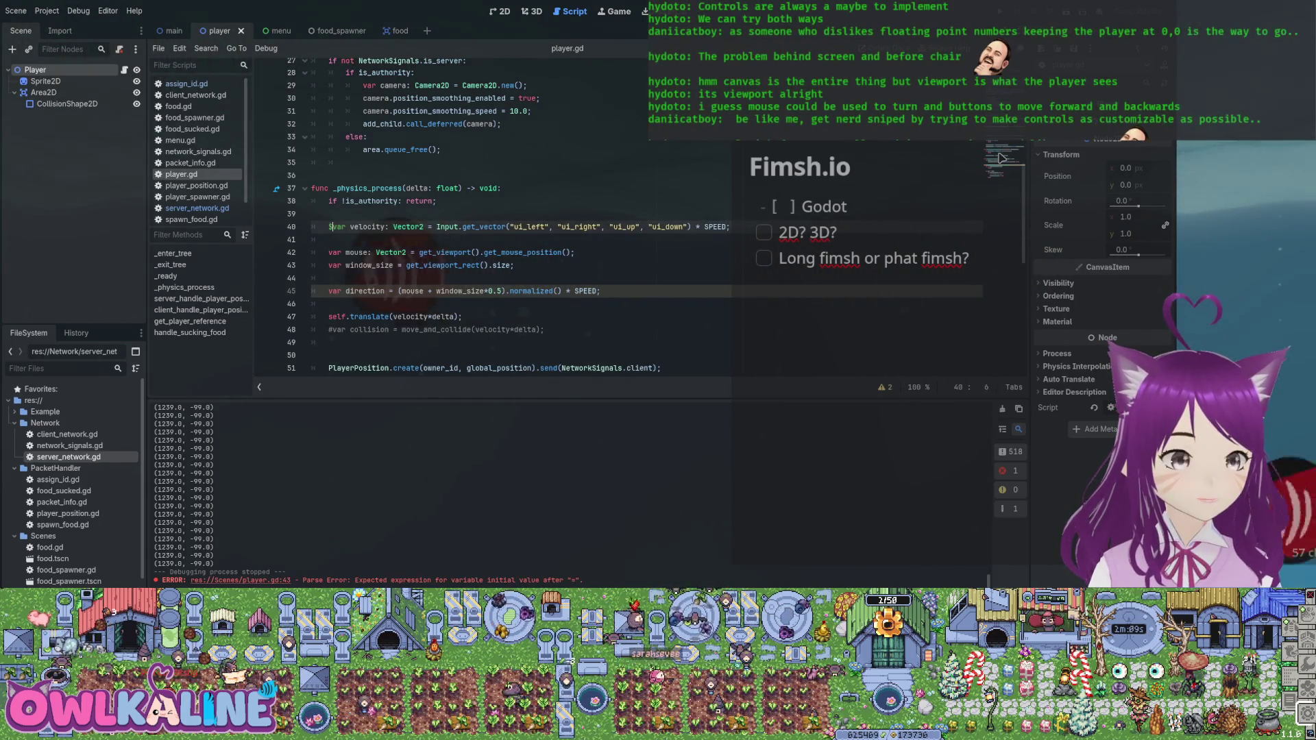
# - Rename the line 45 variable from direction to velocity and save
pyautogui.press('Down')
pyautogui.press('Down')
pyautogui.press('Down')
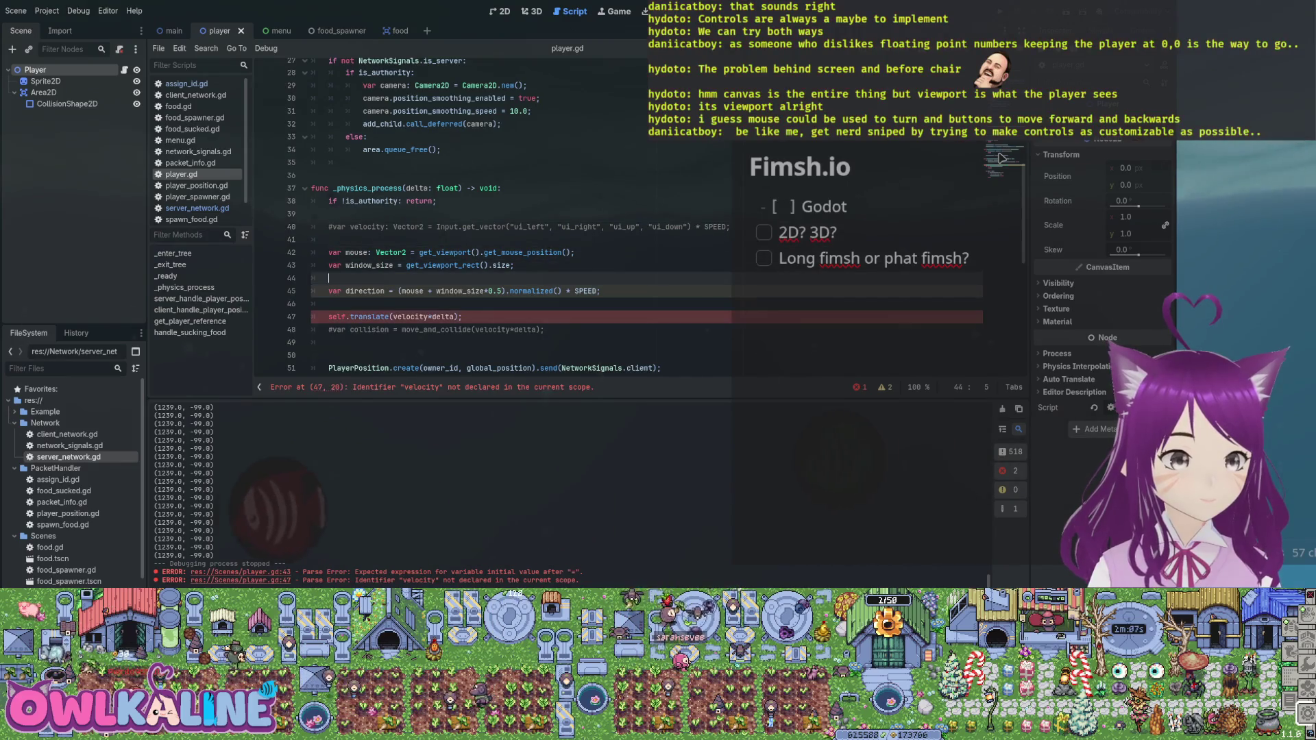
pyautogui.hotkey('ctrl', 'Delete')
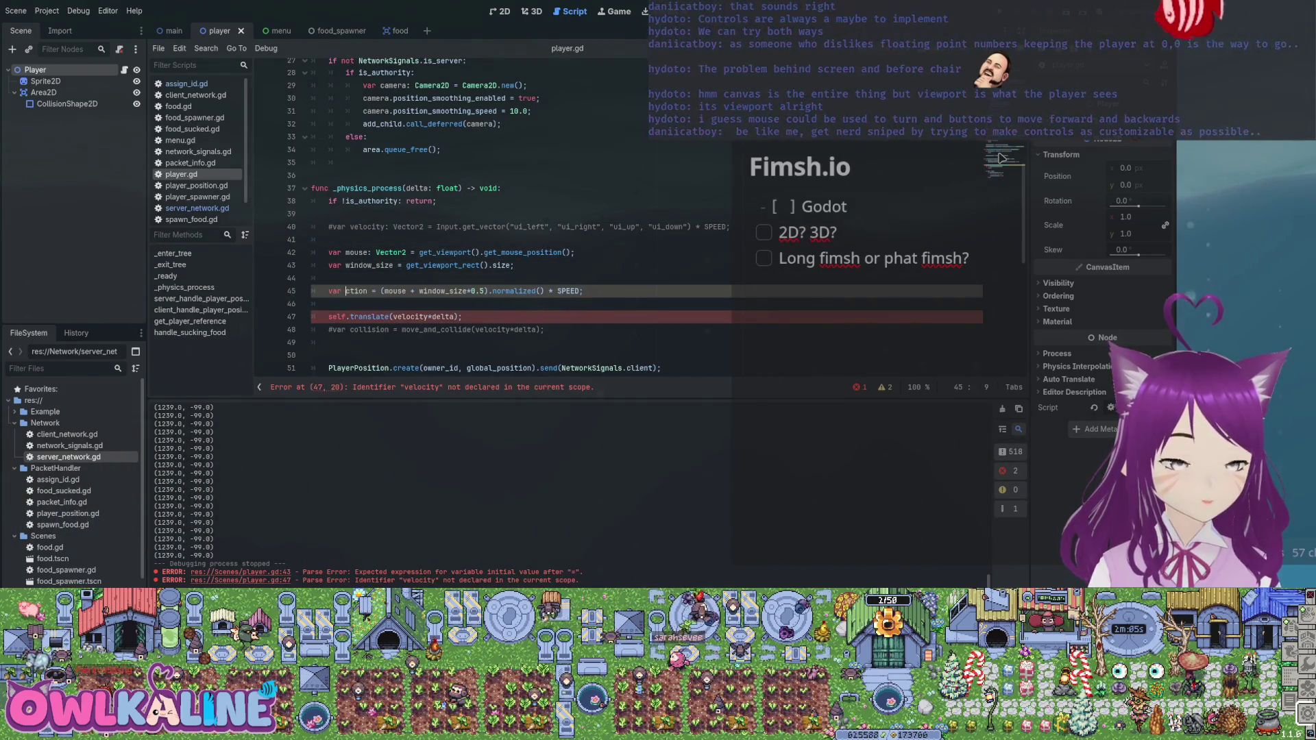
pyautogui.write('vl')
pyautogui.press('BackSpace')
pyautogui.write('elocity')
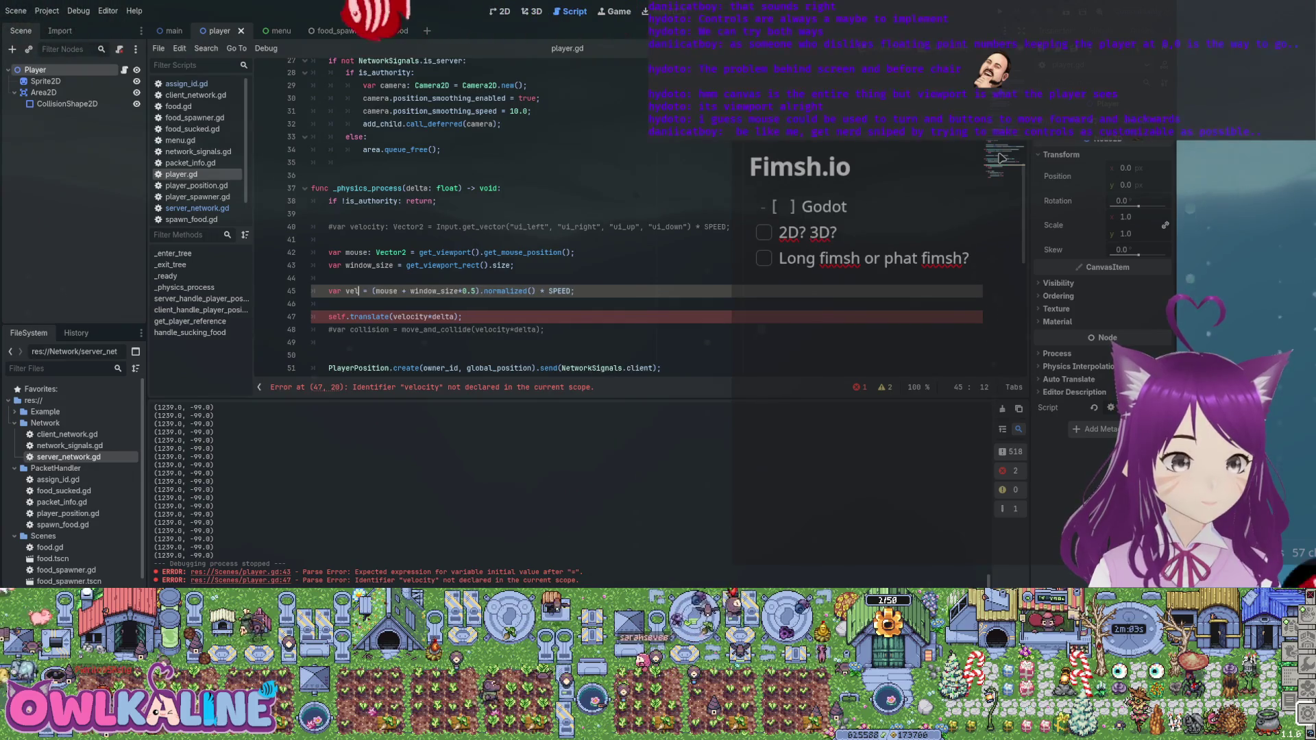
pyautogui.hotkey('ctrl', 's')
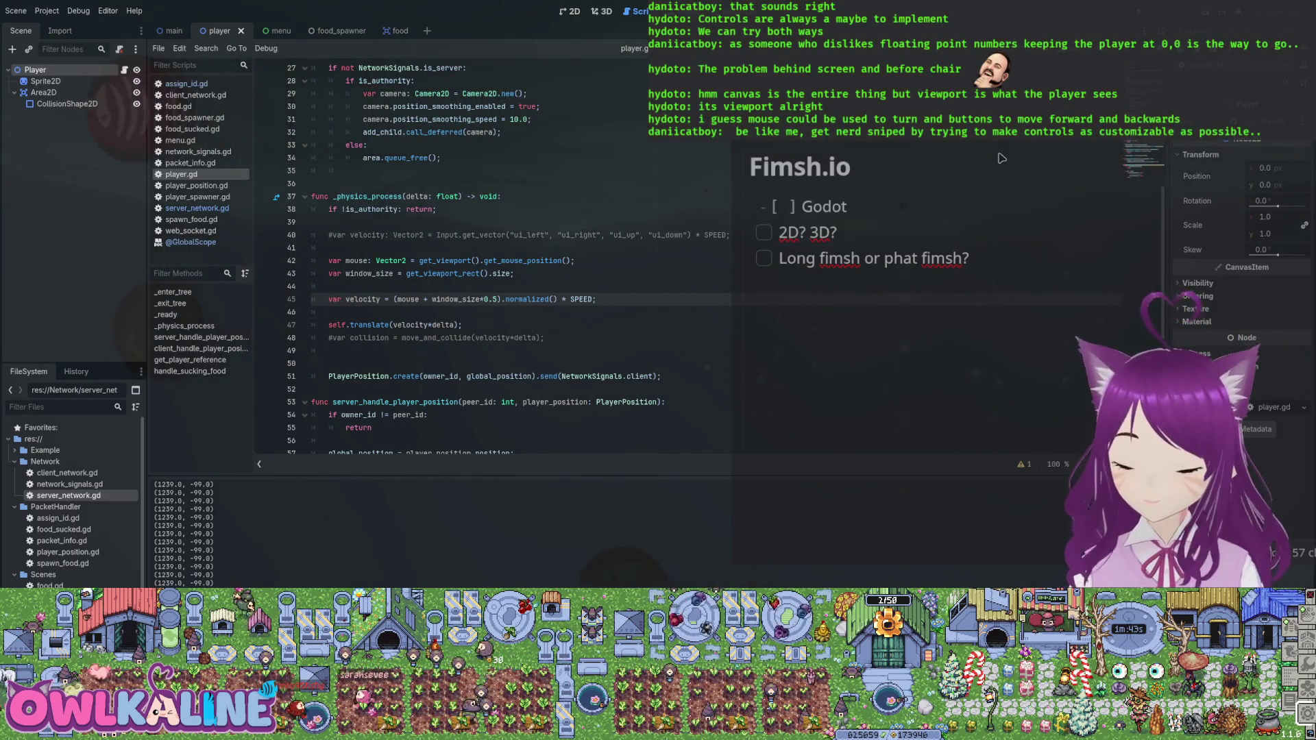
# - Delete the empty line 49 and run the project with F5
pyautogui.scroll(-2, 1000, 158)
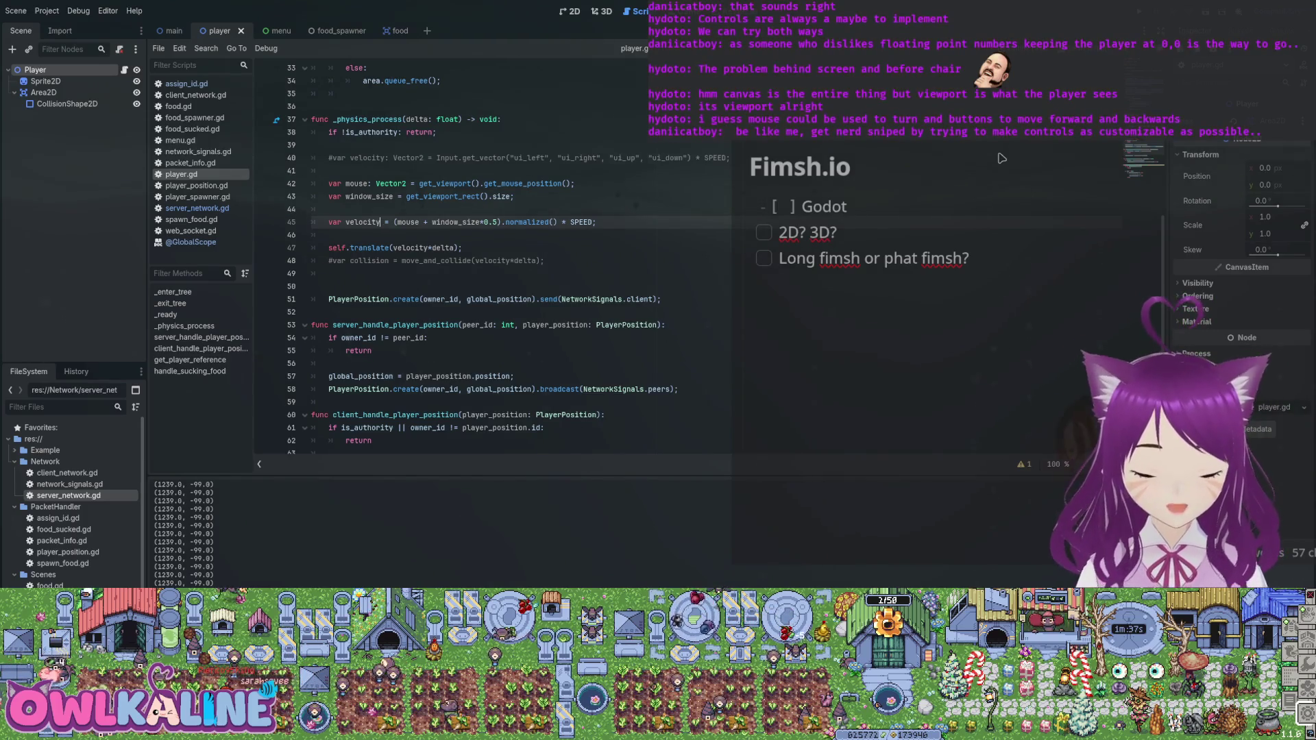
pyautogui.press('Down')
pyautogui.press('Down')
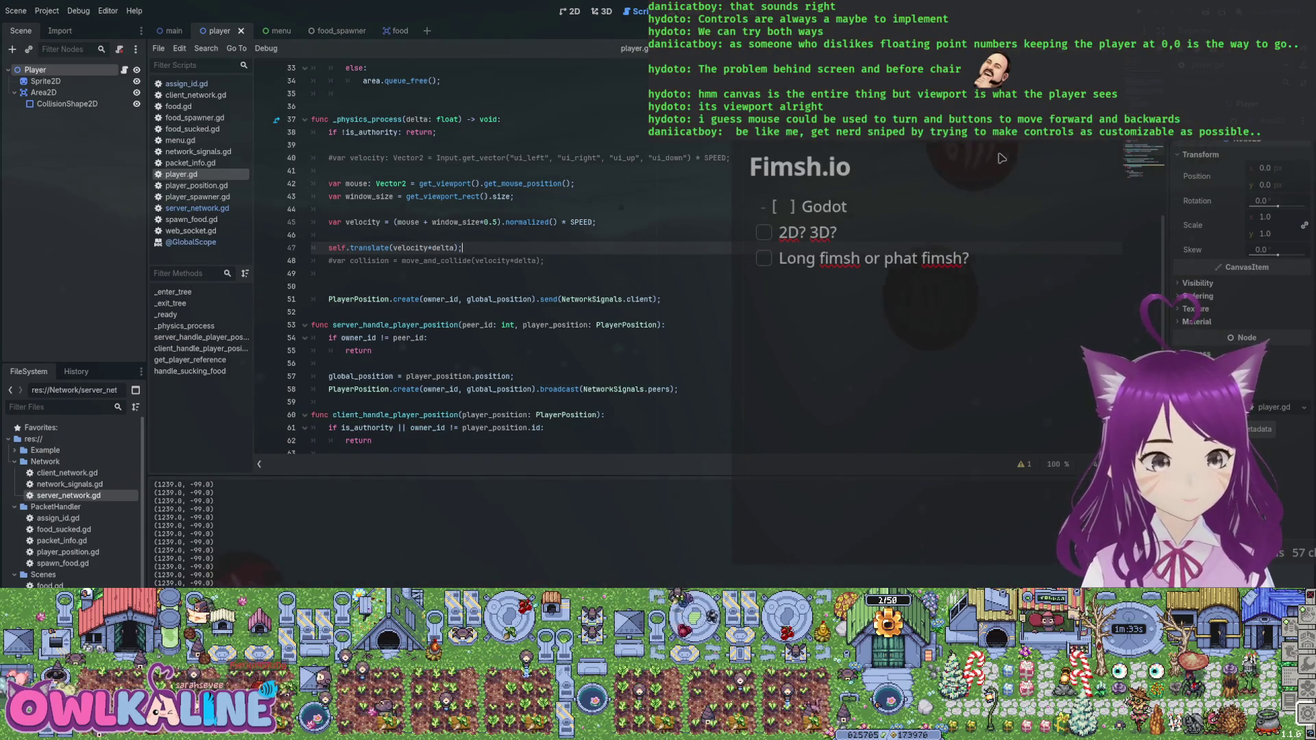
pyautogui.press('Down')
pyautogui.press('Down')
pyautogui.press('BackSpace')
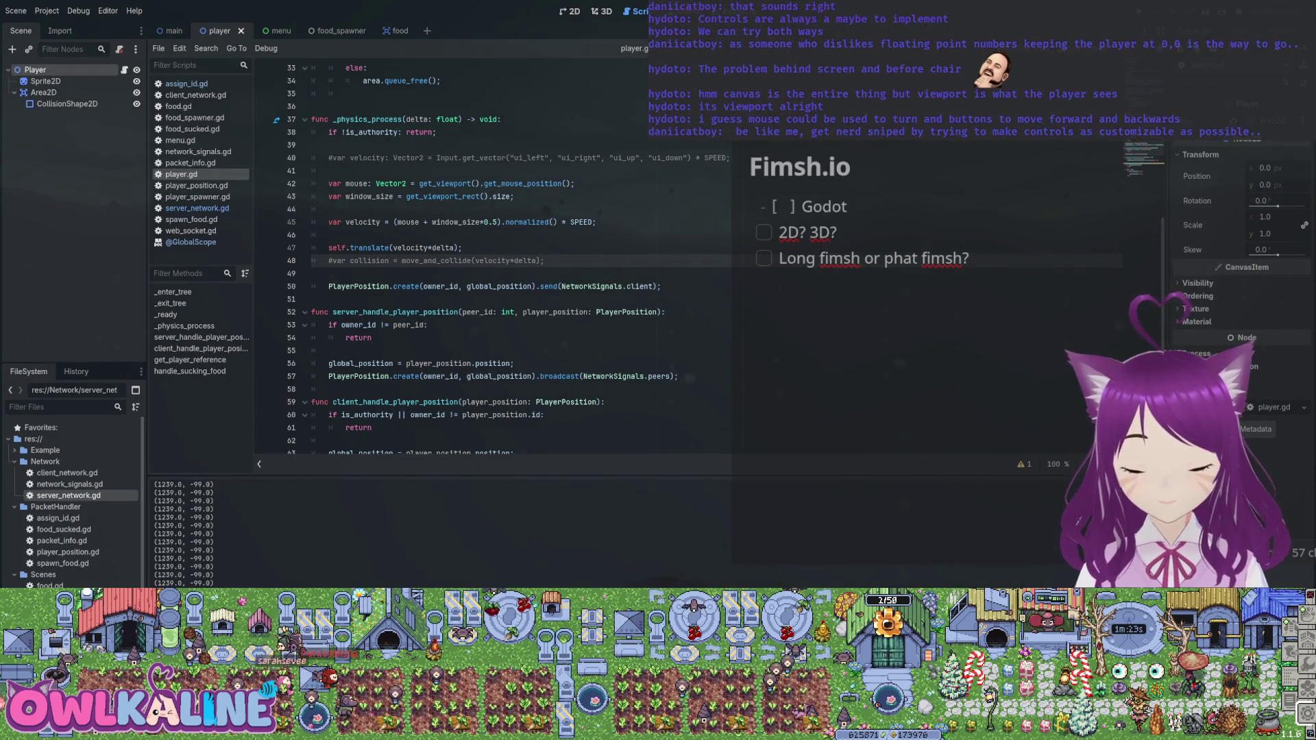
pyautogui.click(660, 285)
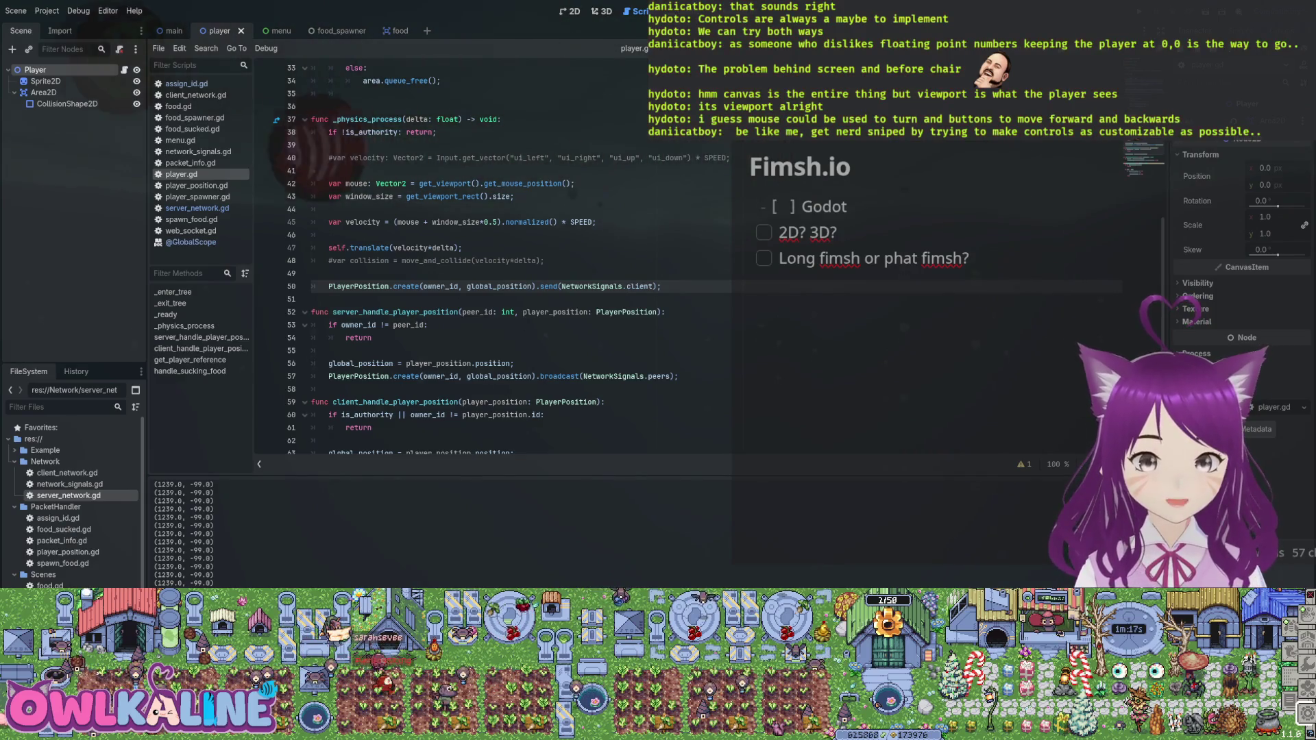
pyautogui.press('F5')
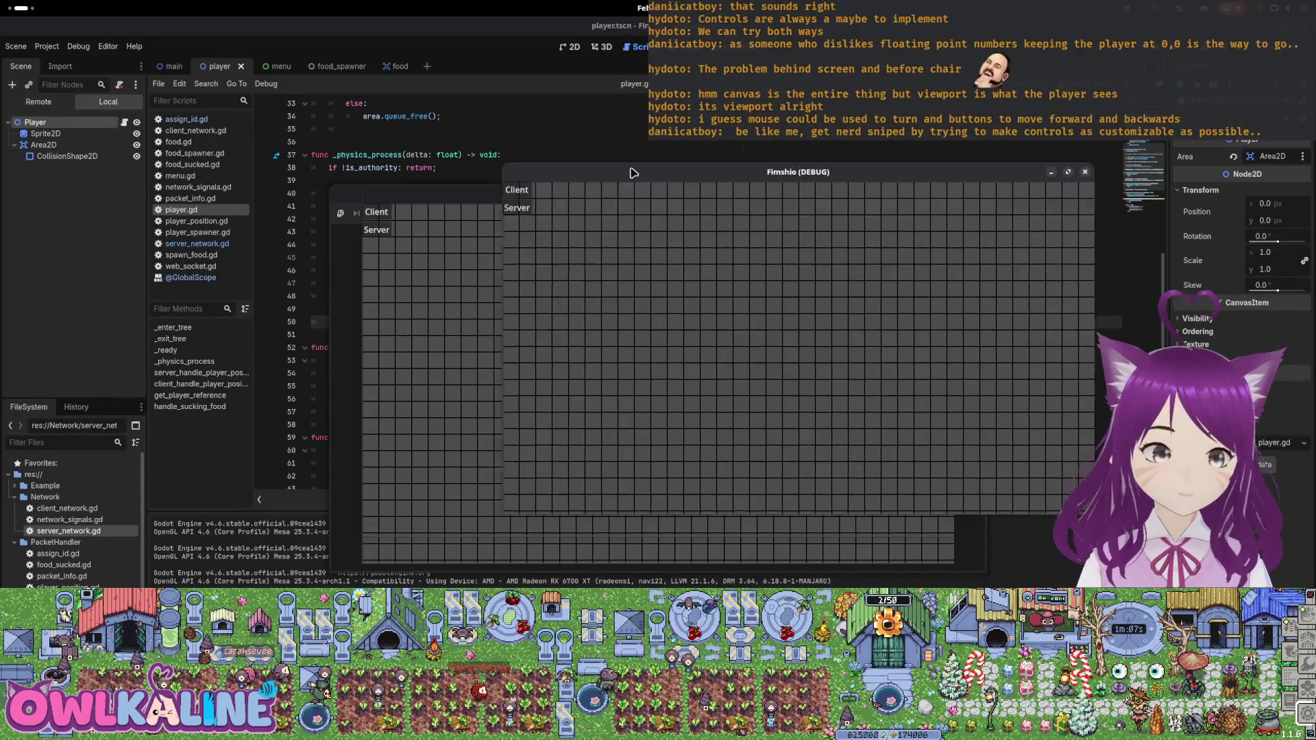
# - Move the fish with D and S, then close both Fimshio debug windows
pyautogui.press('d')
pyautogui.press('s')
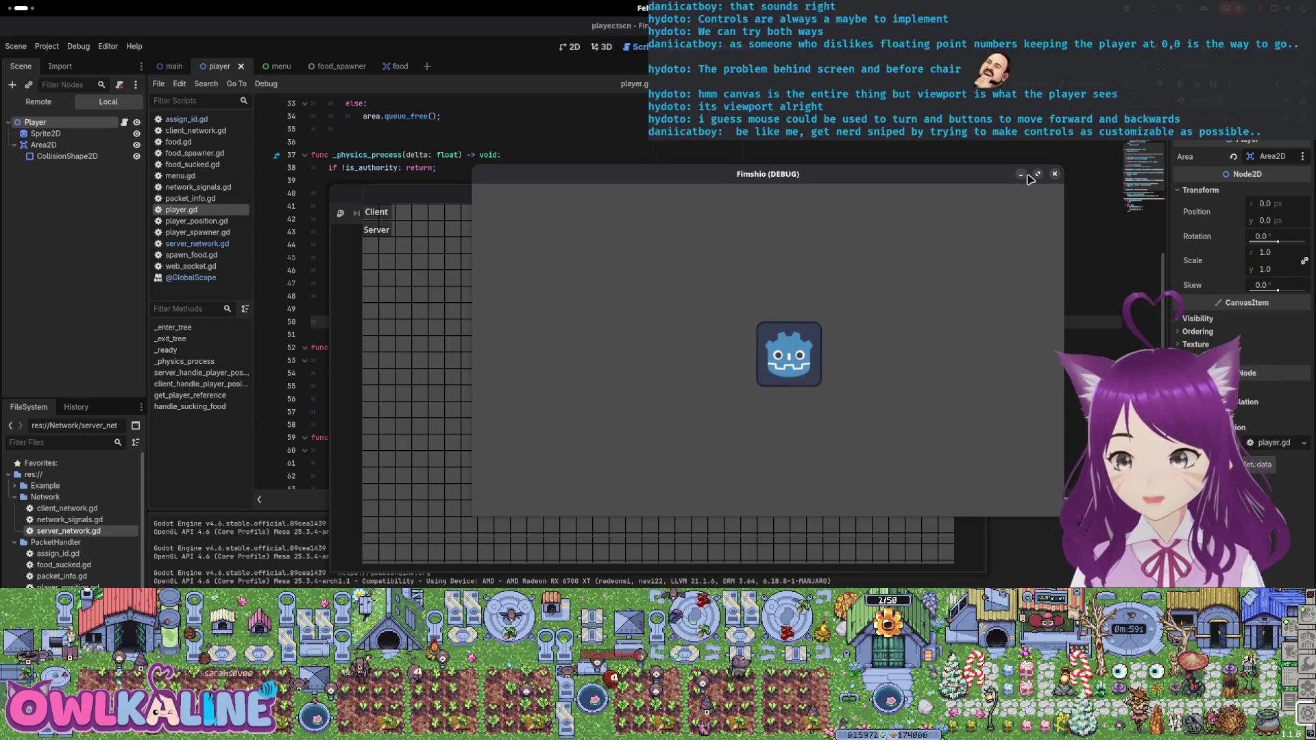
pyautogui.click(1053, 174)
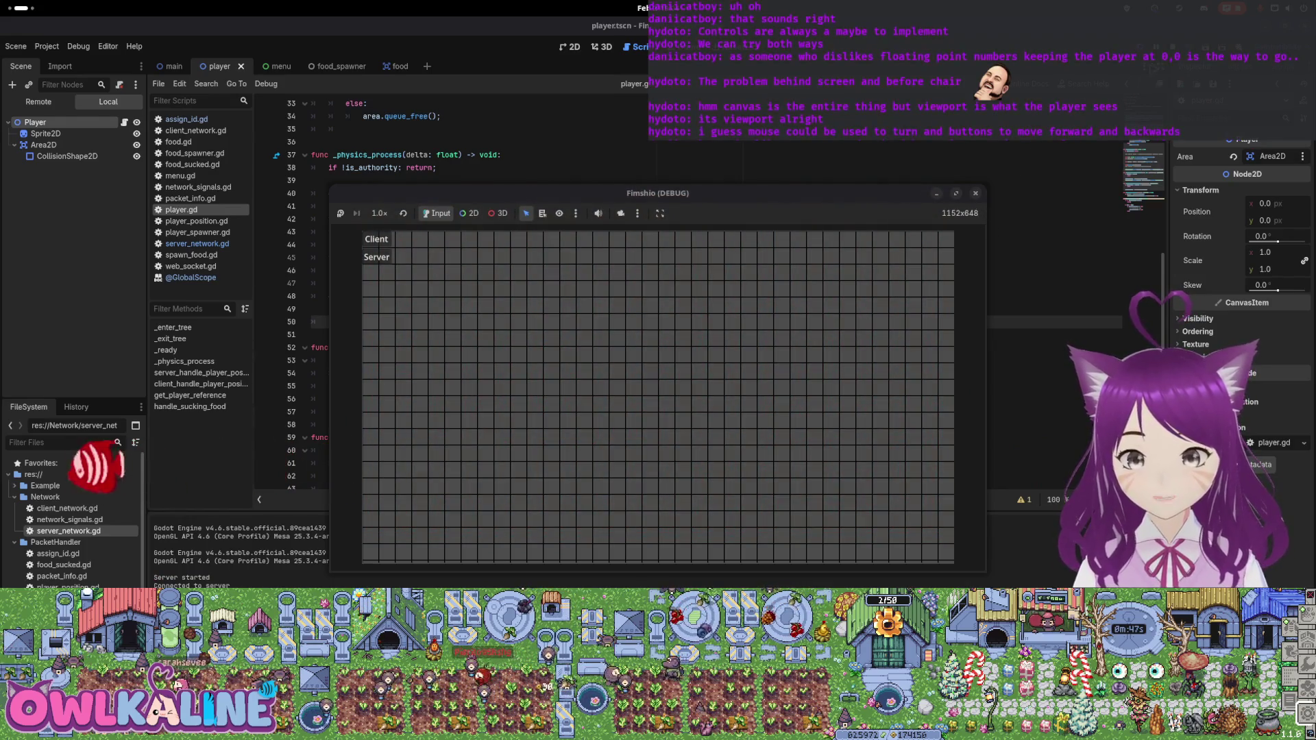
pyautogui.click(974, 195)
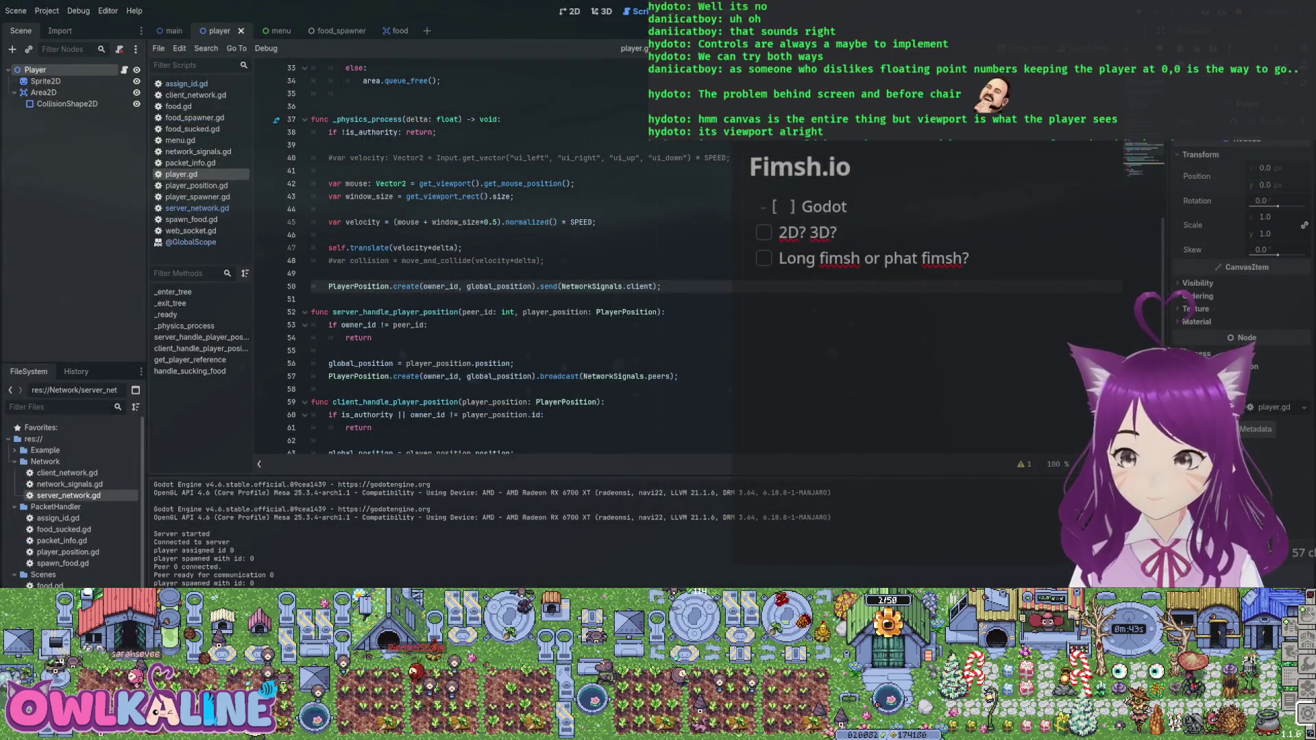
# - Change the velocity formula to (mouse - window_size*0.5) on line 45
pyautogui.click(463, 247)
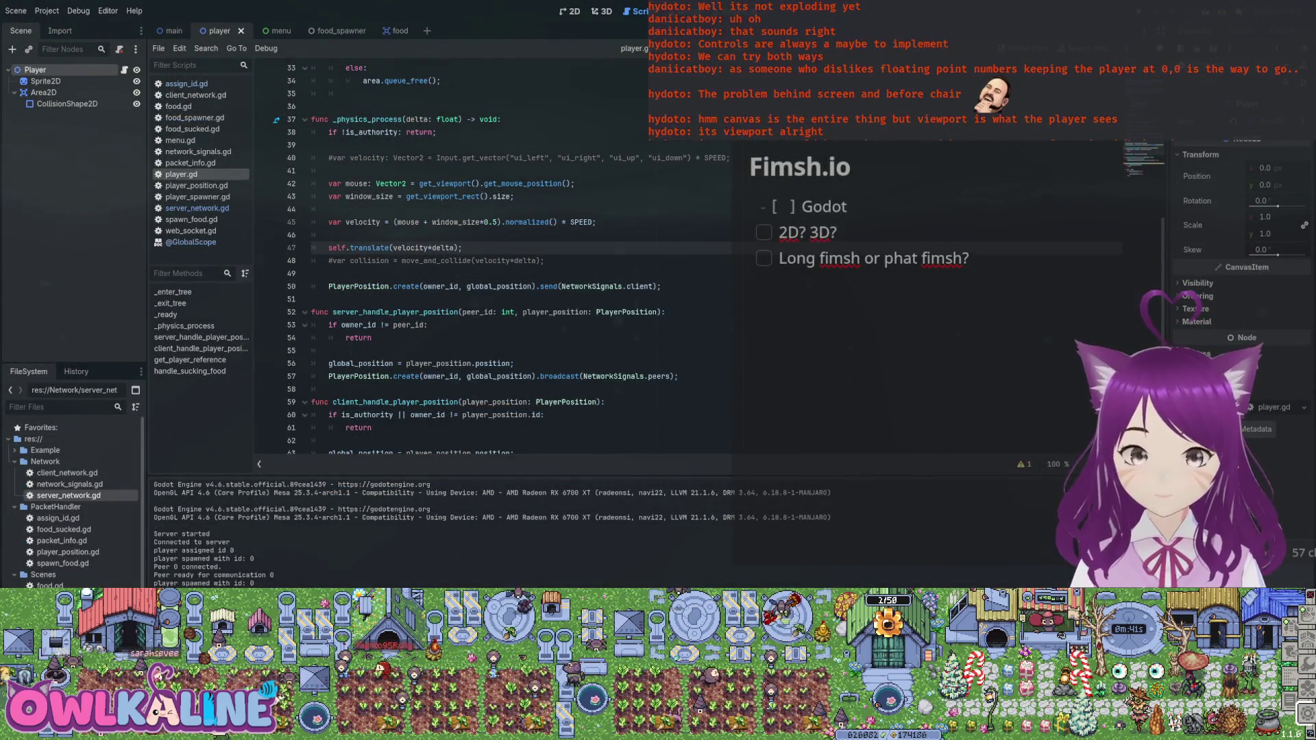
pyautogui.click(328, 235)
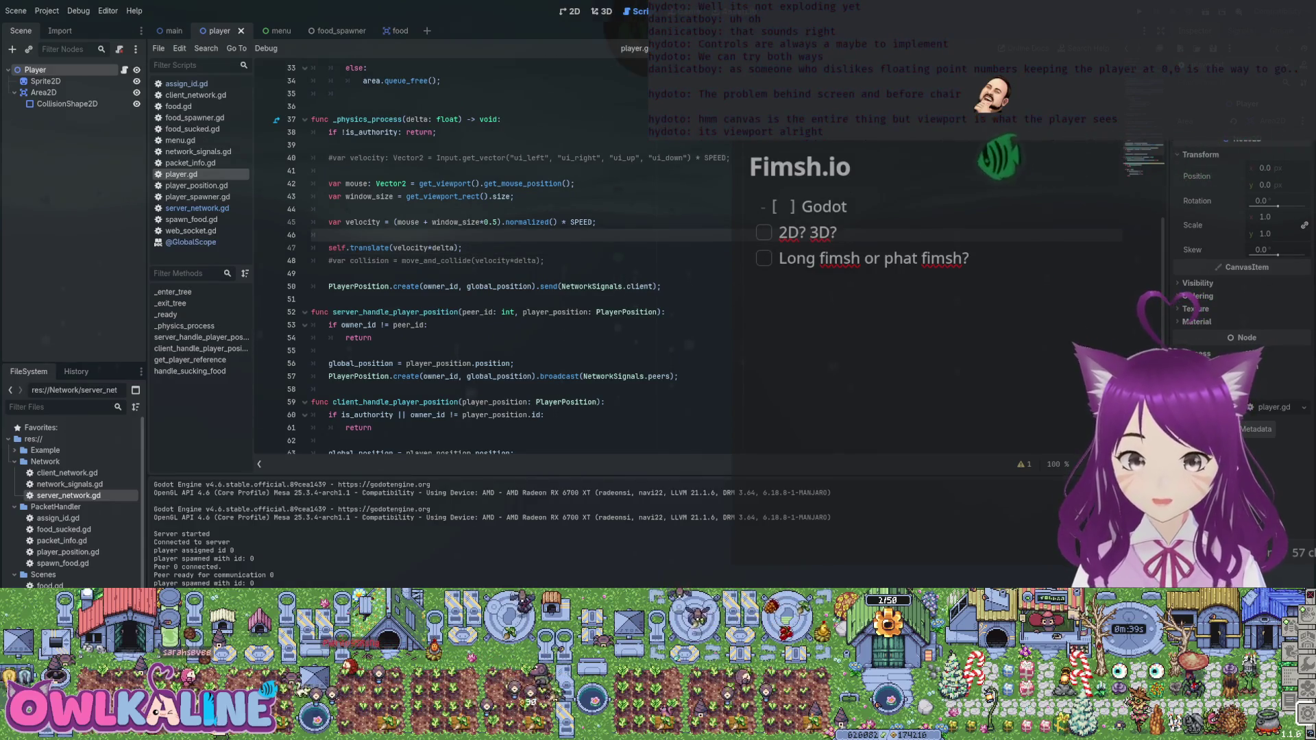
pyautogui.doubleClick(455, 222)
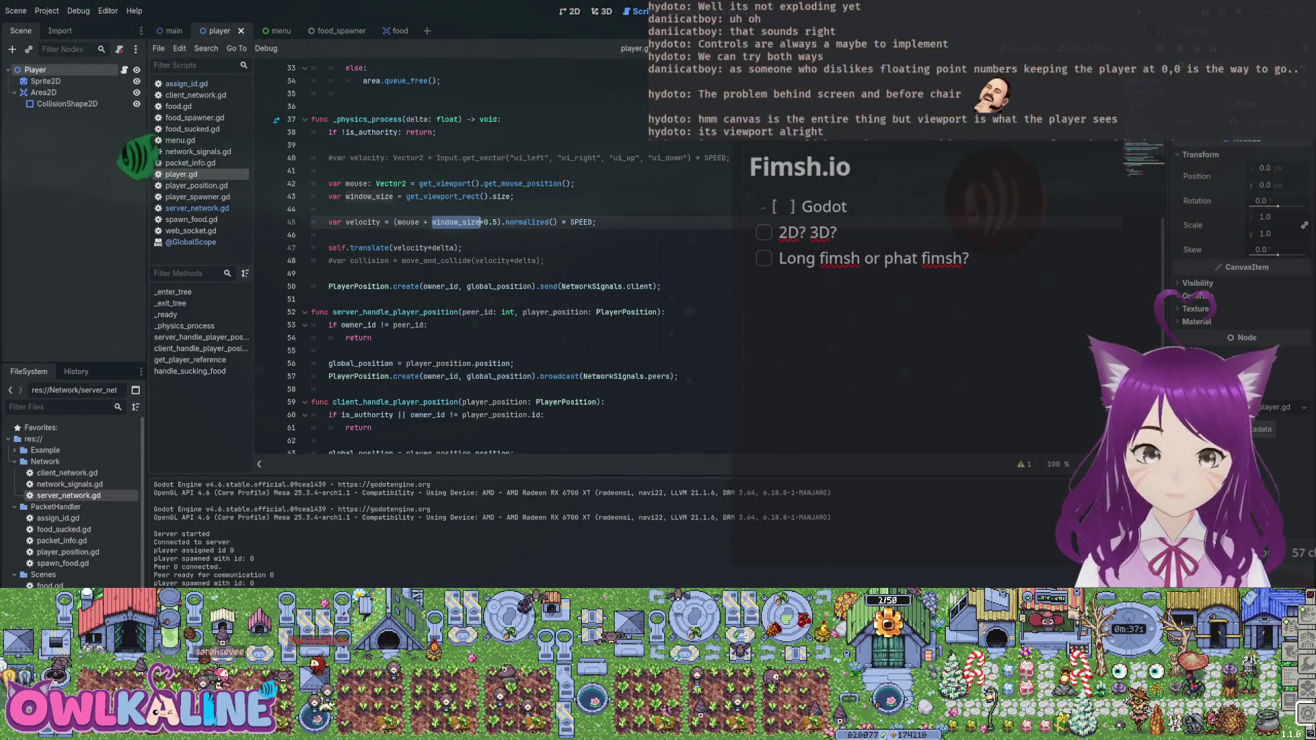
pyautogui.click(329, 234)
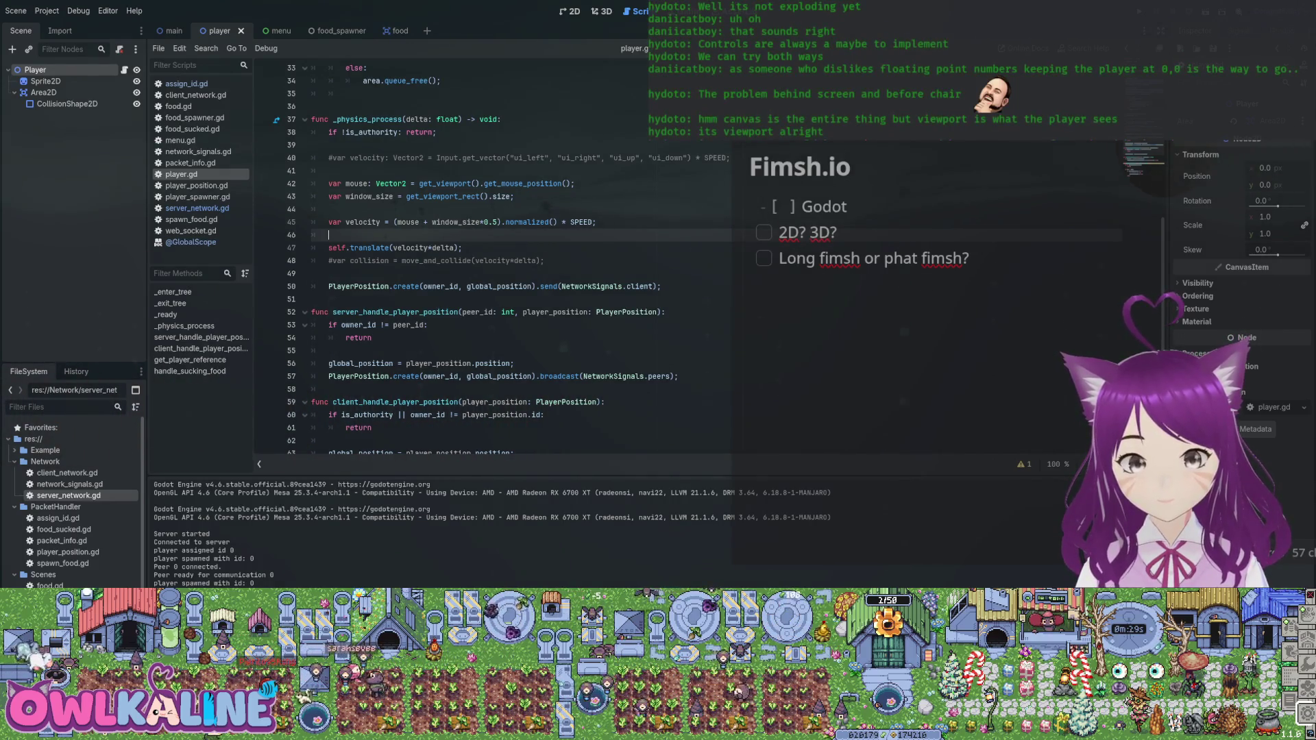
pyautogui.click(417, 222)
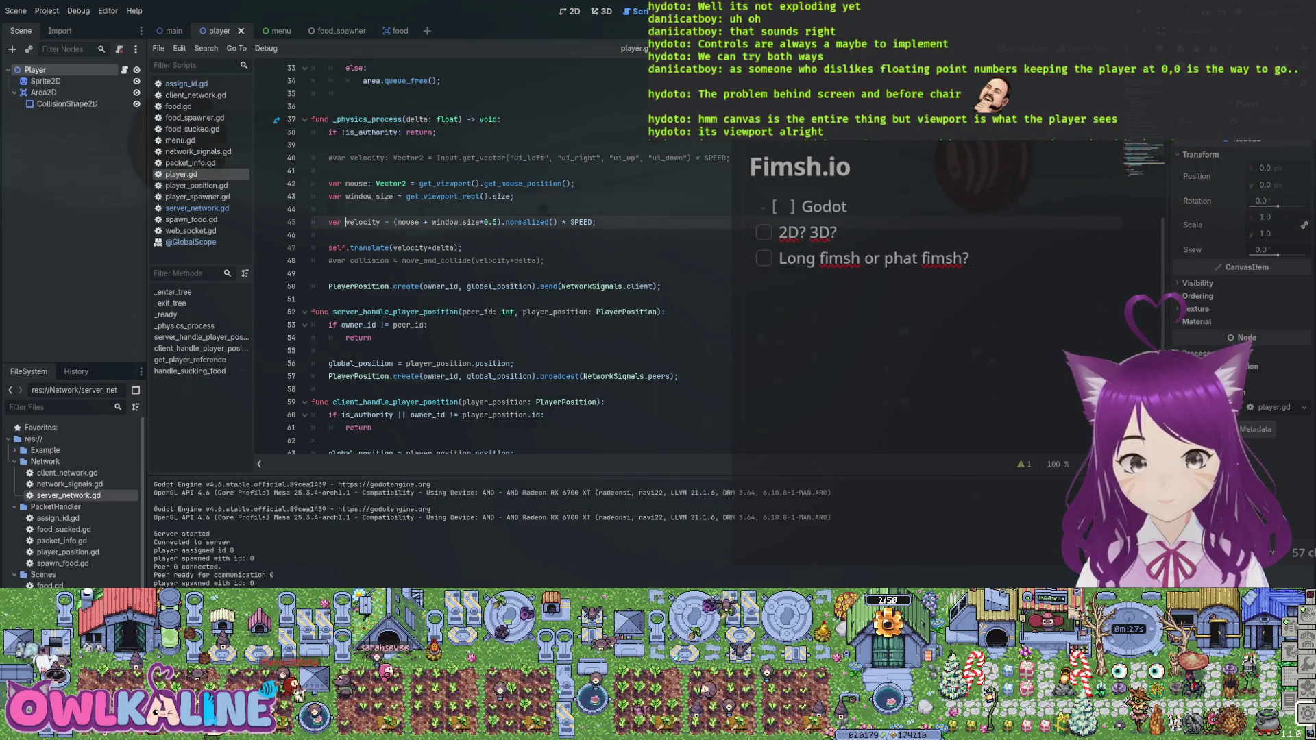
pyautogui.press('Right')
pyautogui.press('Right')
pyautogui.press('Right')
pyautogui.press('BackSpace')
pyautogui.write('-')
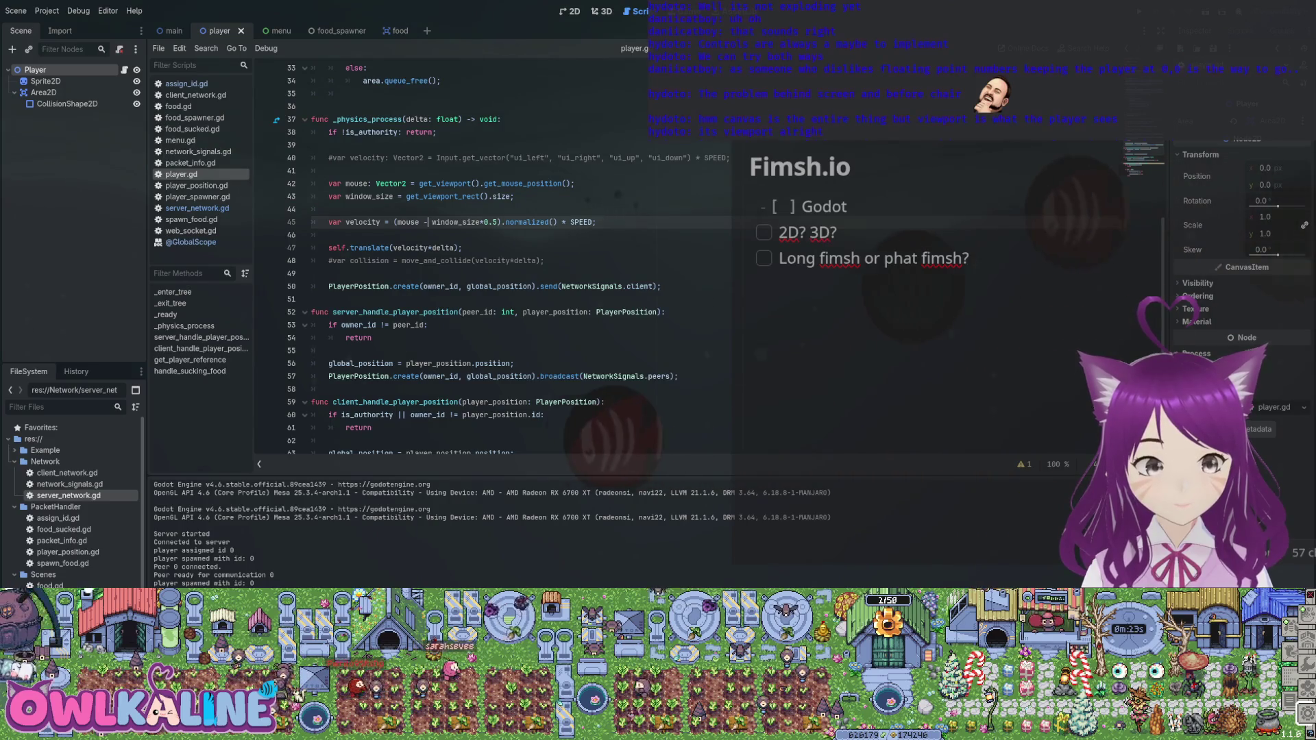
# - Run the project, stop it with F8, and relaunch it with two game instances
pyautogui.press('F5')
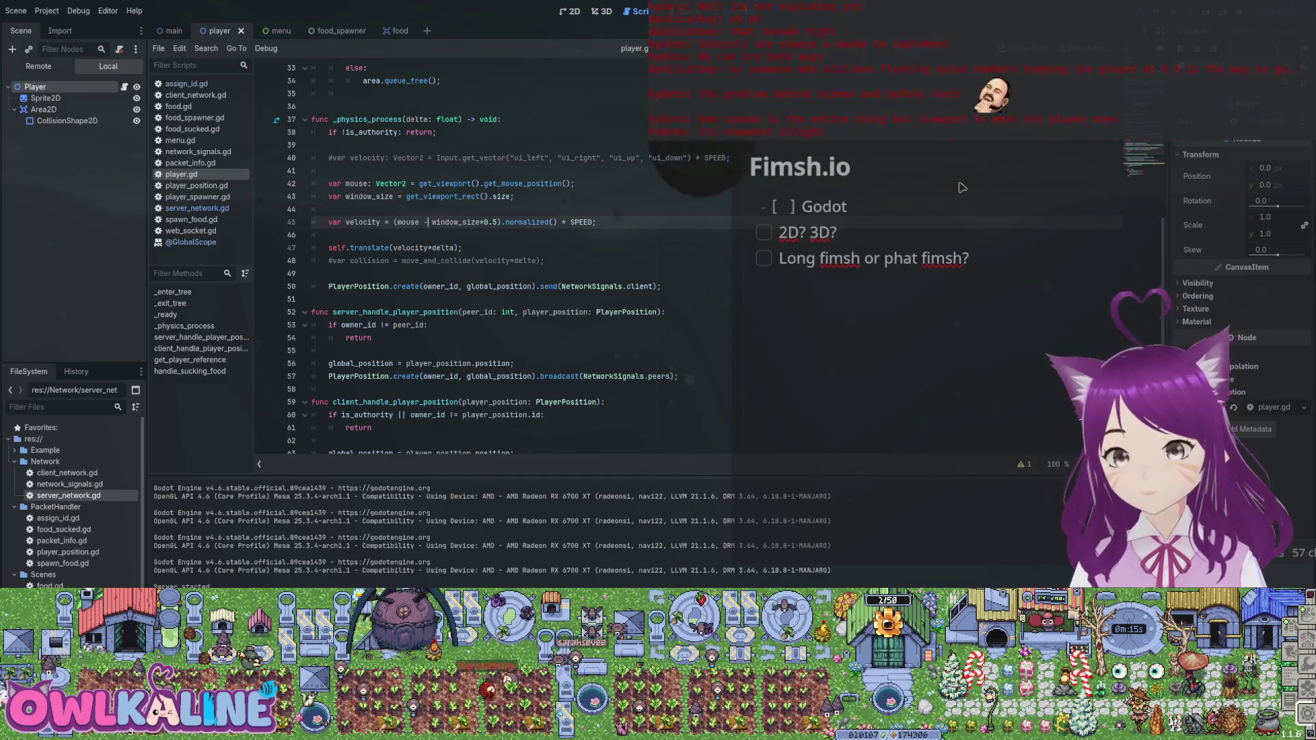
pyautogui.press('F8')
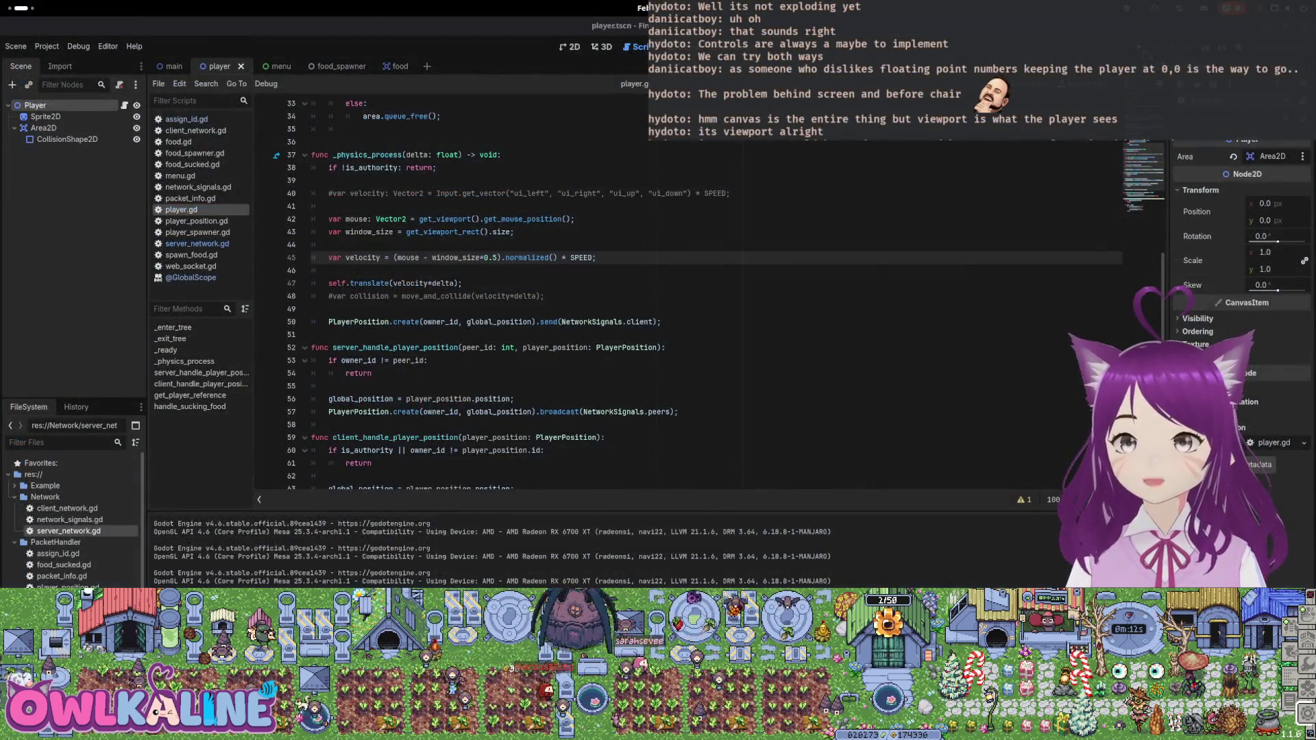
pyautogui.press('F5')
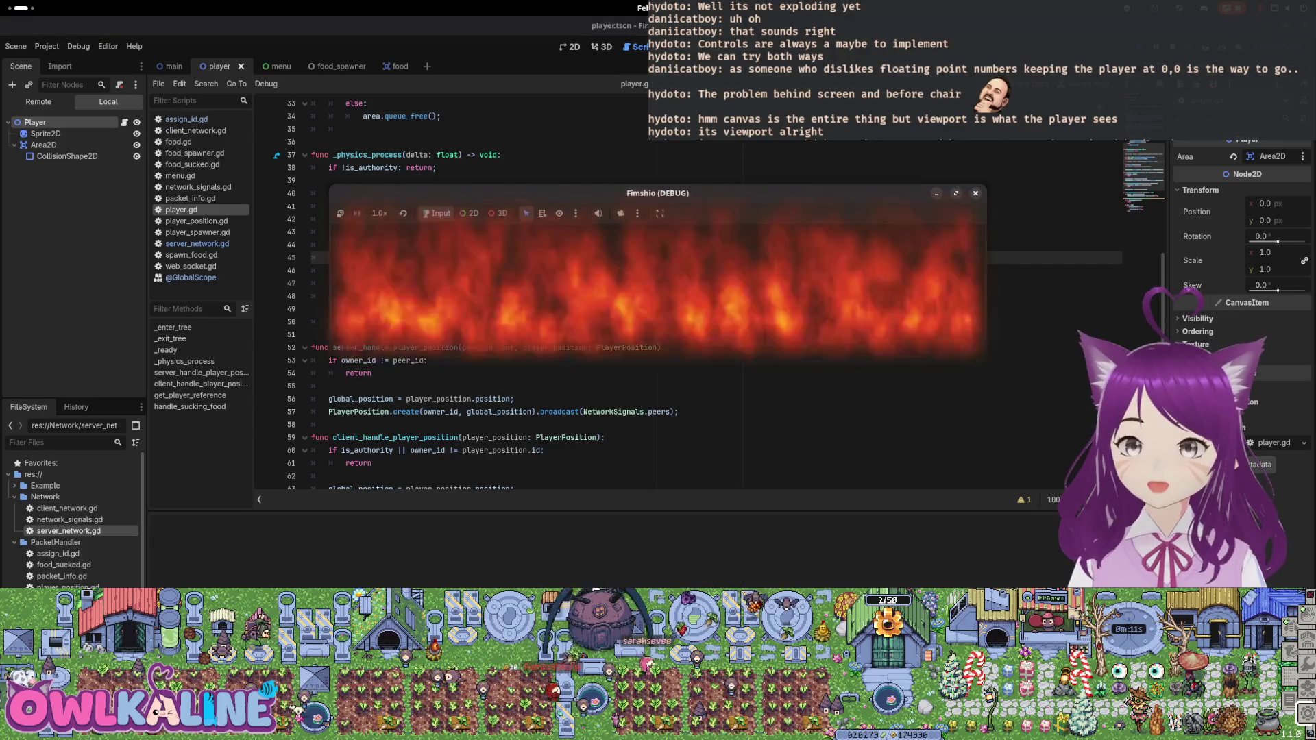
# - Start one Fimshio window as Server and connect the other as Client
pyautogui.moveTo(1169, 335); pyautogui.dragTo(1314, 339)
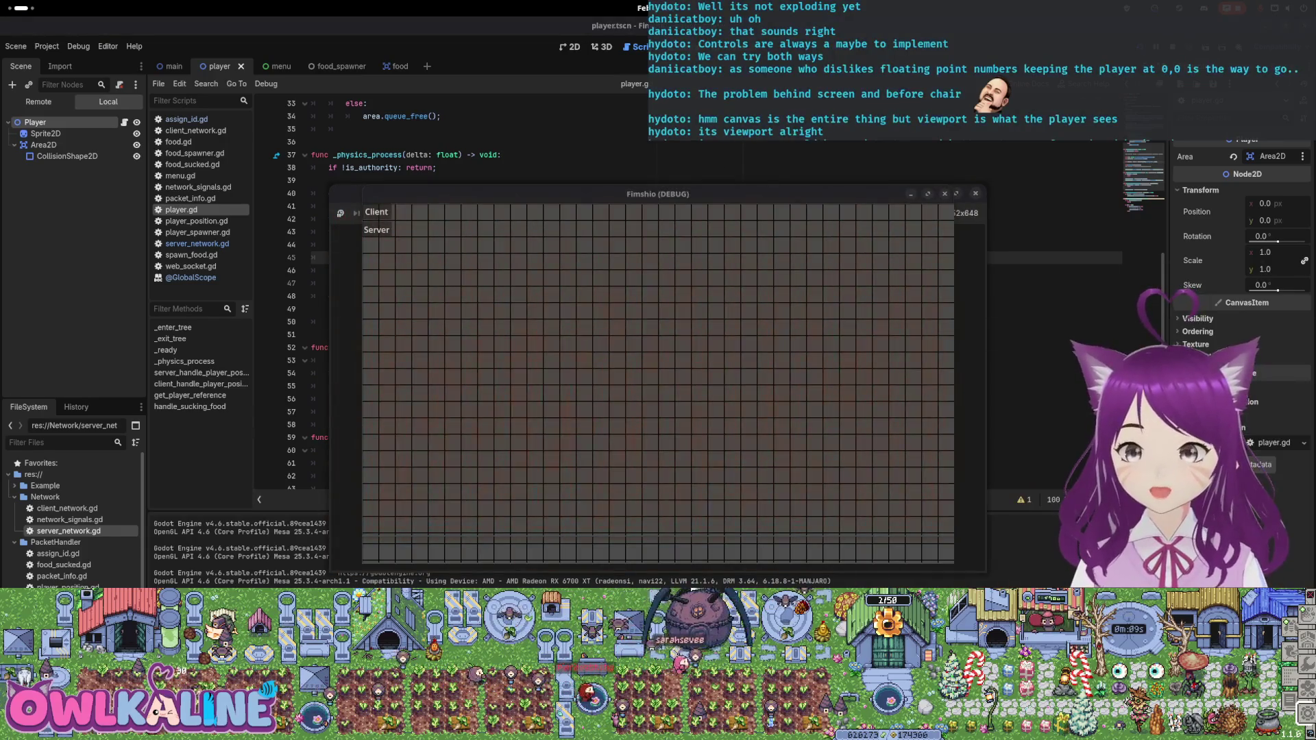
pyautogui.click(376, 230)
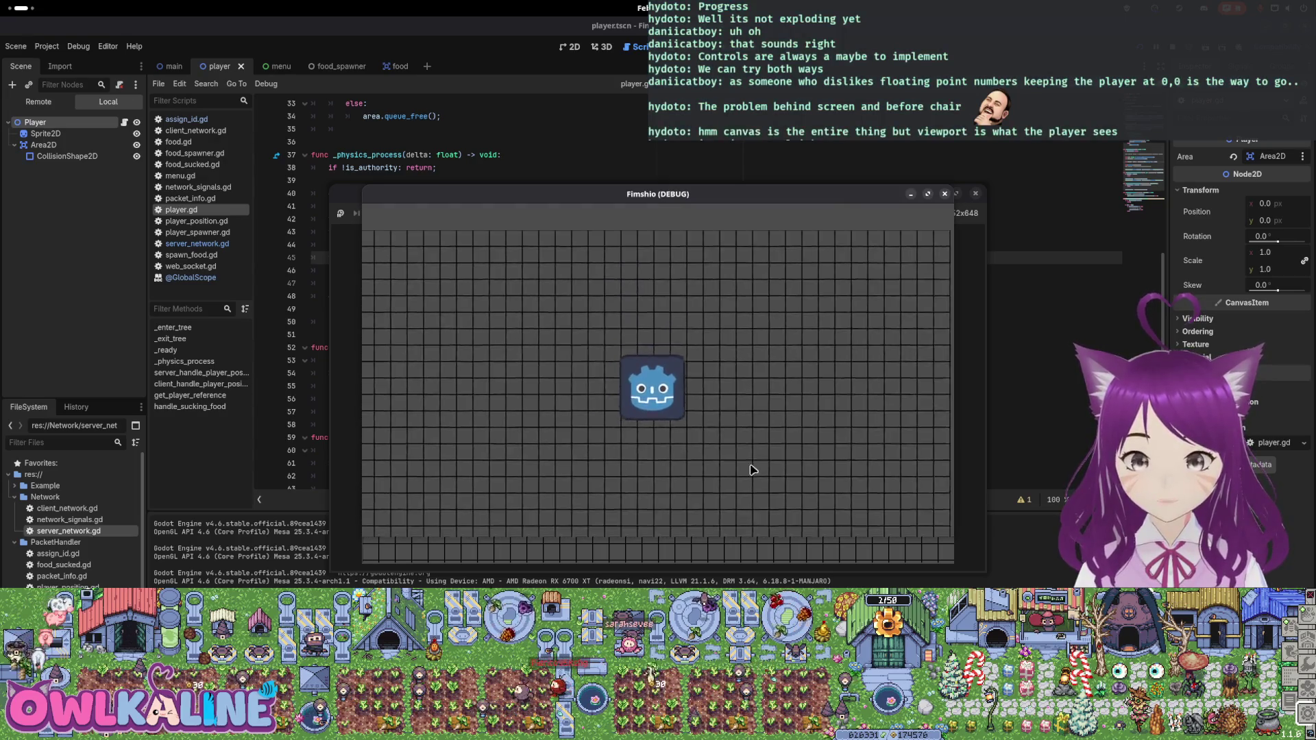
pyautogui.moveTo(479, 194); pyautogui.dragTo(857, 201)
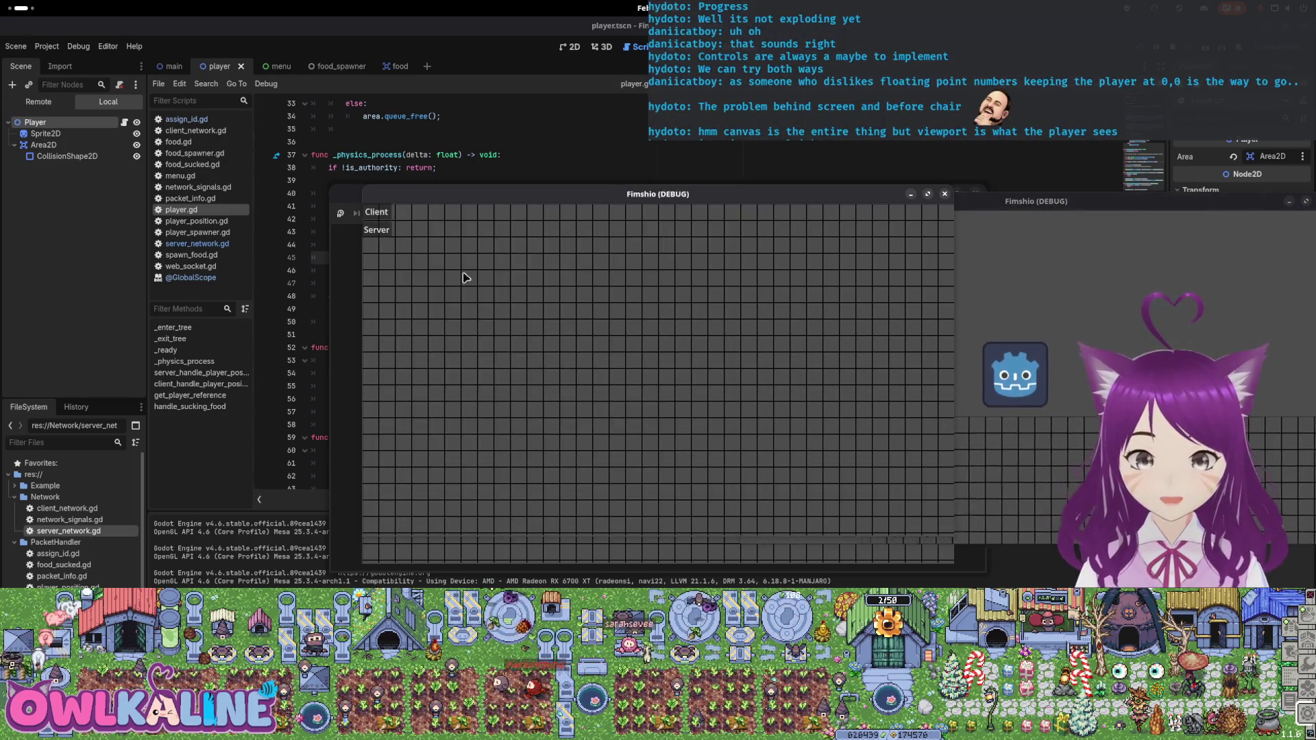
pyautogui.click(376, 211)
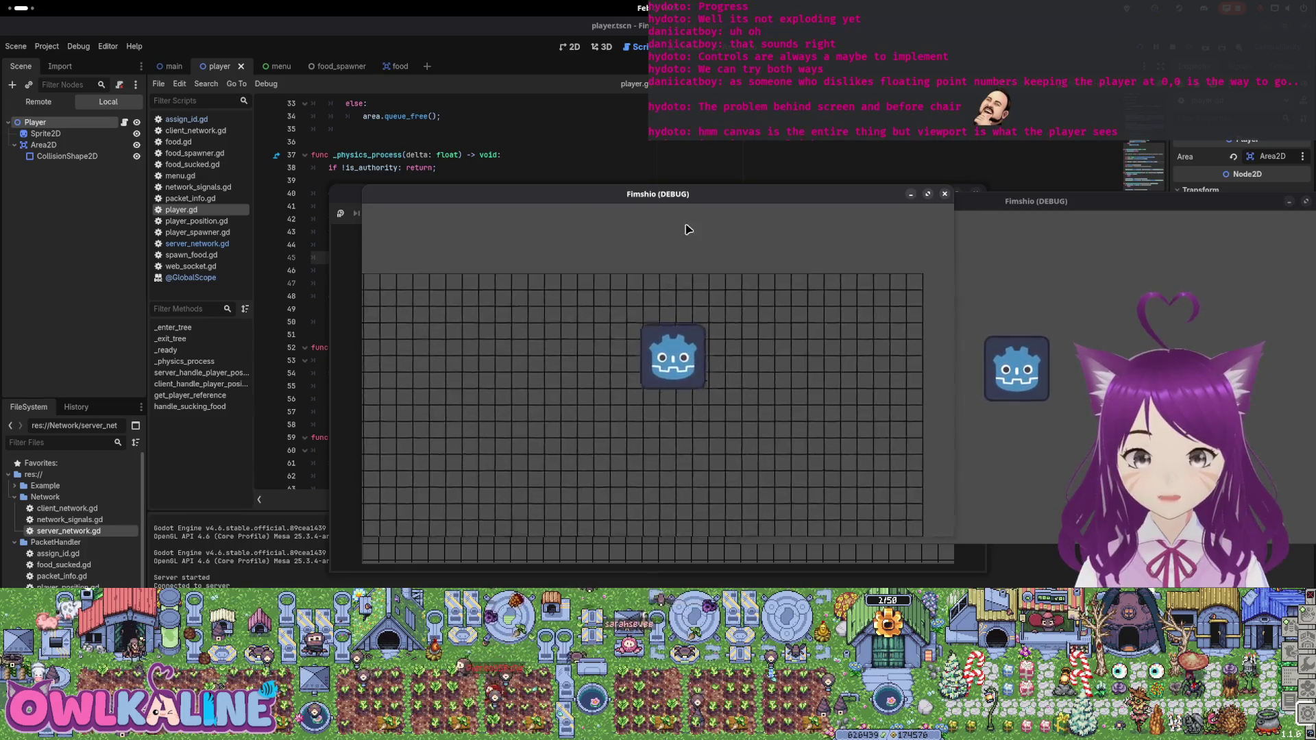
# - Arrange the two game windows side by side, then close them
pyautogui.moveTo(713, 199); pyautogui.dragTo(464, 164)
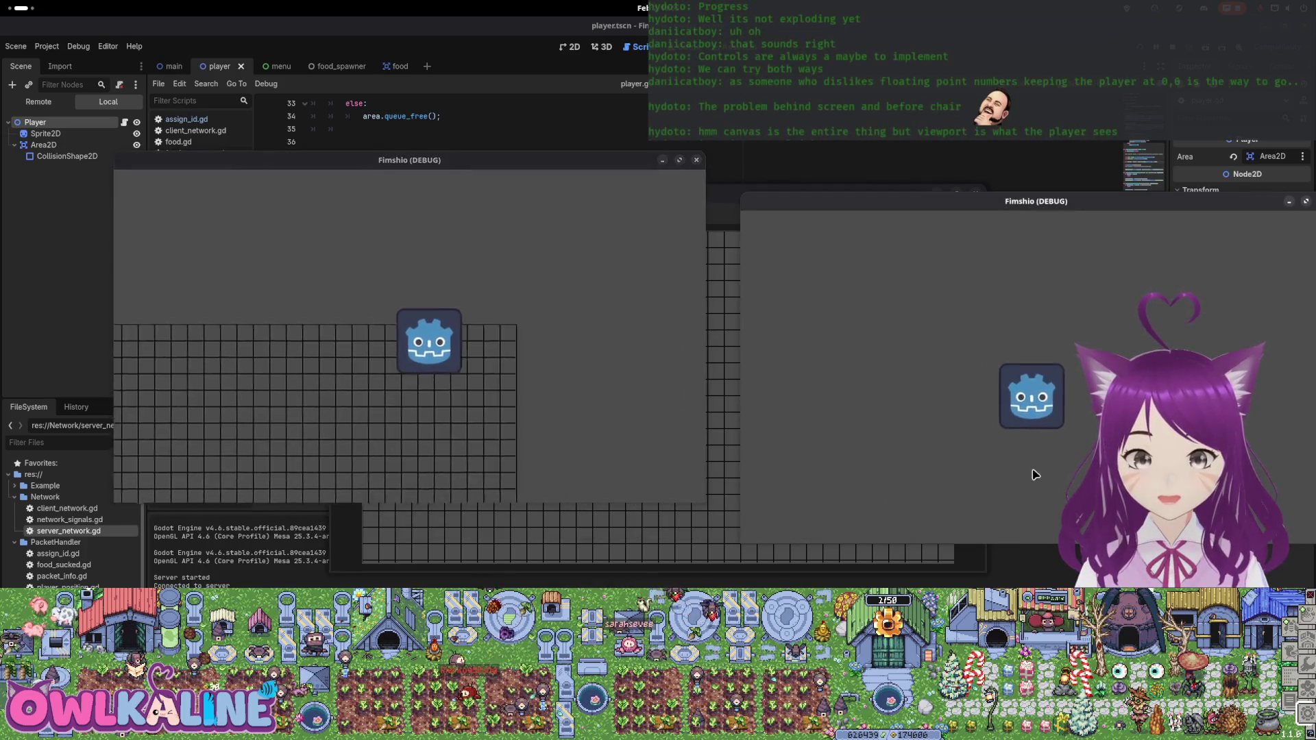
pyautogui.moveTo(972, 206)
pyautogui.mouseDown()
pyautogui.moveTo(620, 200)
pyautogui.moveTo(880, 193)
pyautogui.mouseUp()
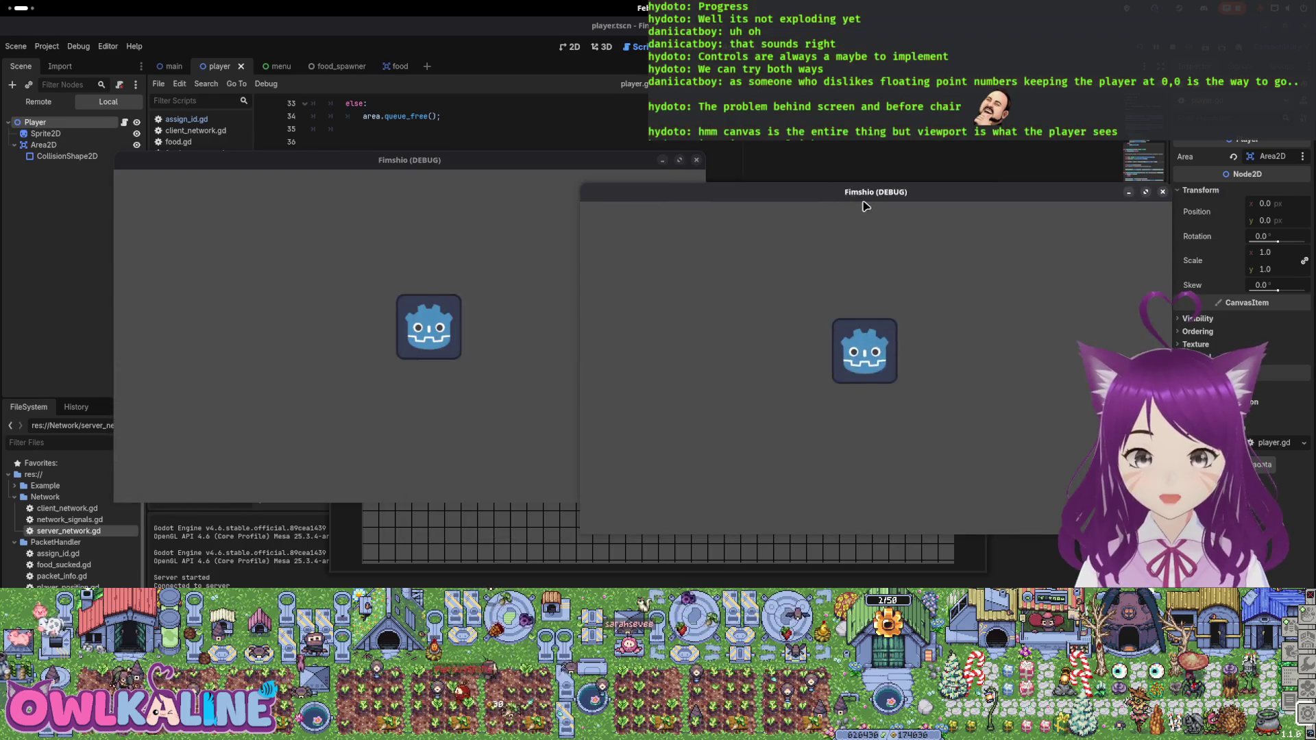
pyautogui.click(640, 488)
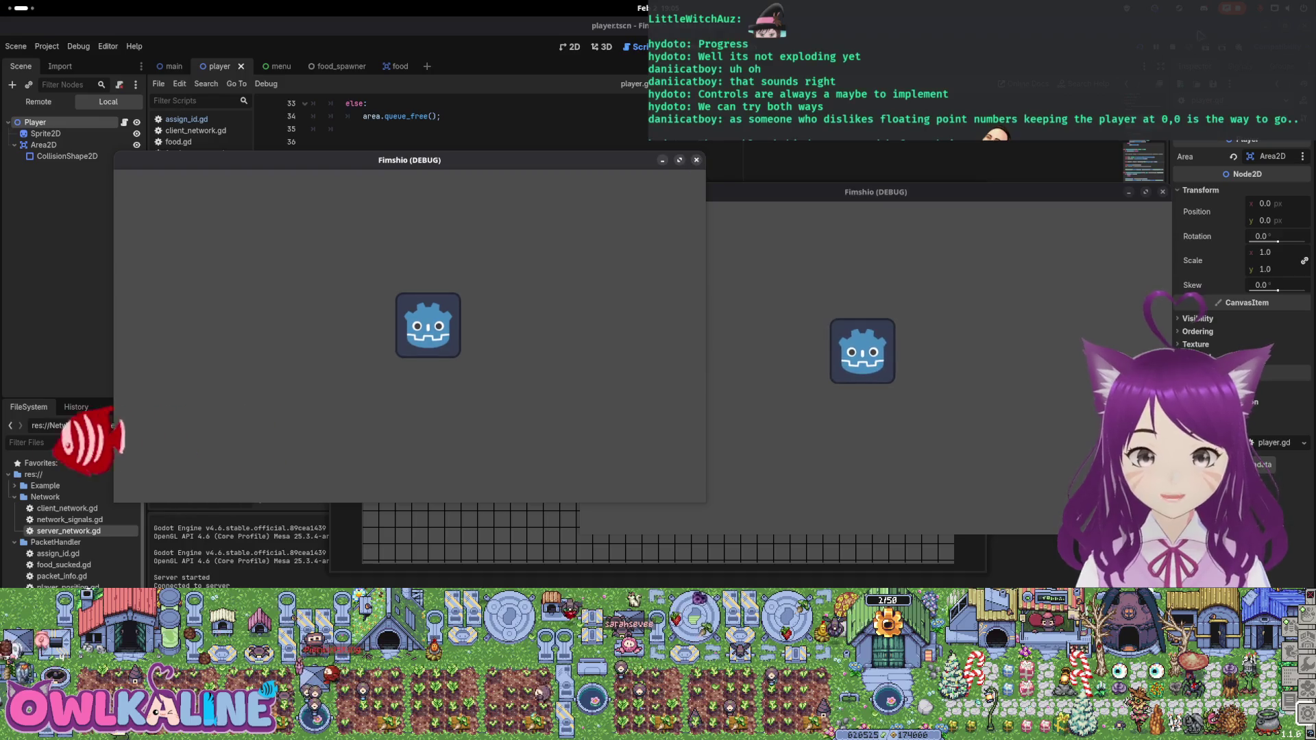
pyautogui.click(696, 160)
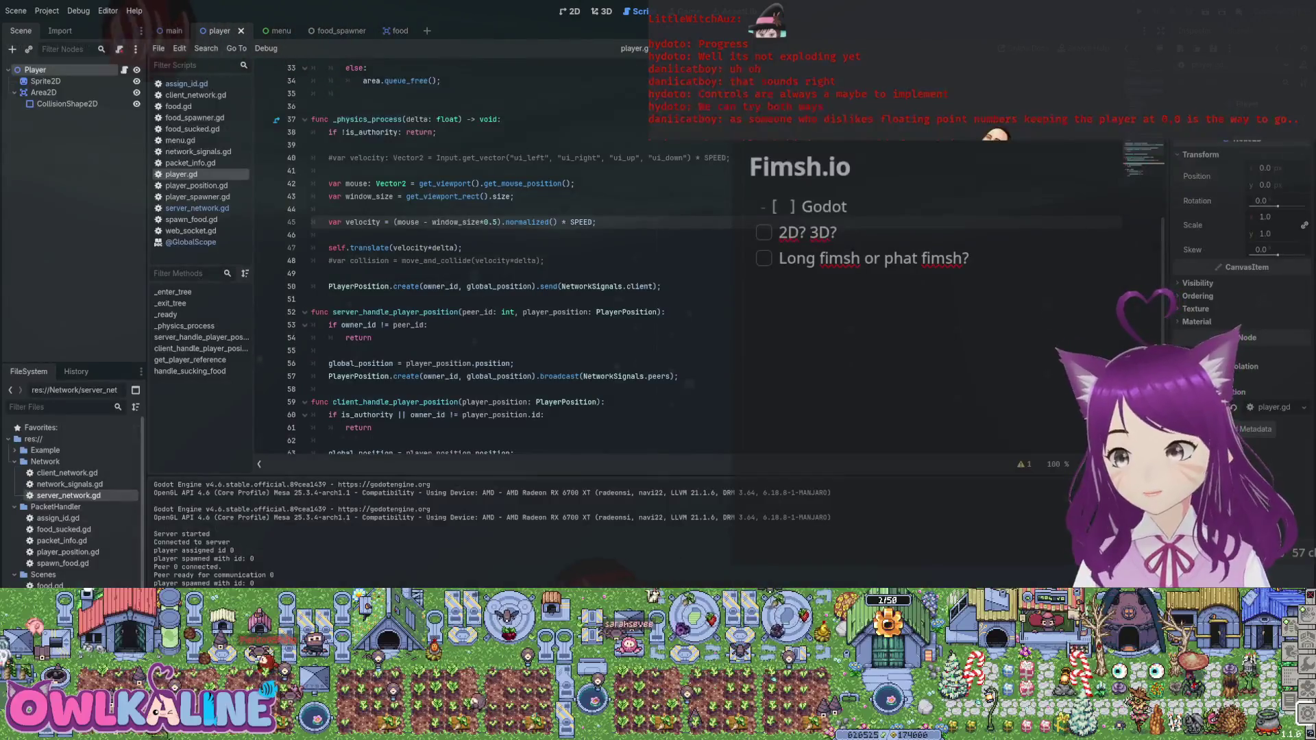
# - Review player.gd and open the Debugger's Errors list with 18 shadowed-variable warnings
pyautogui.scroll(-2, 507, 261)
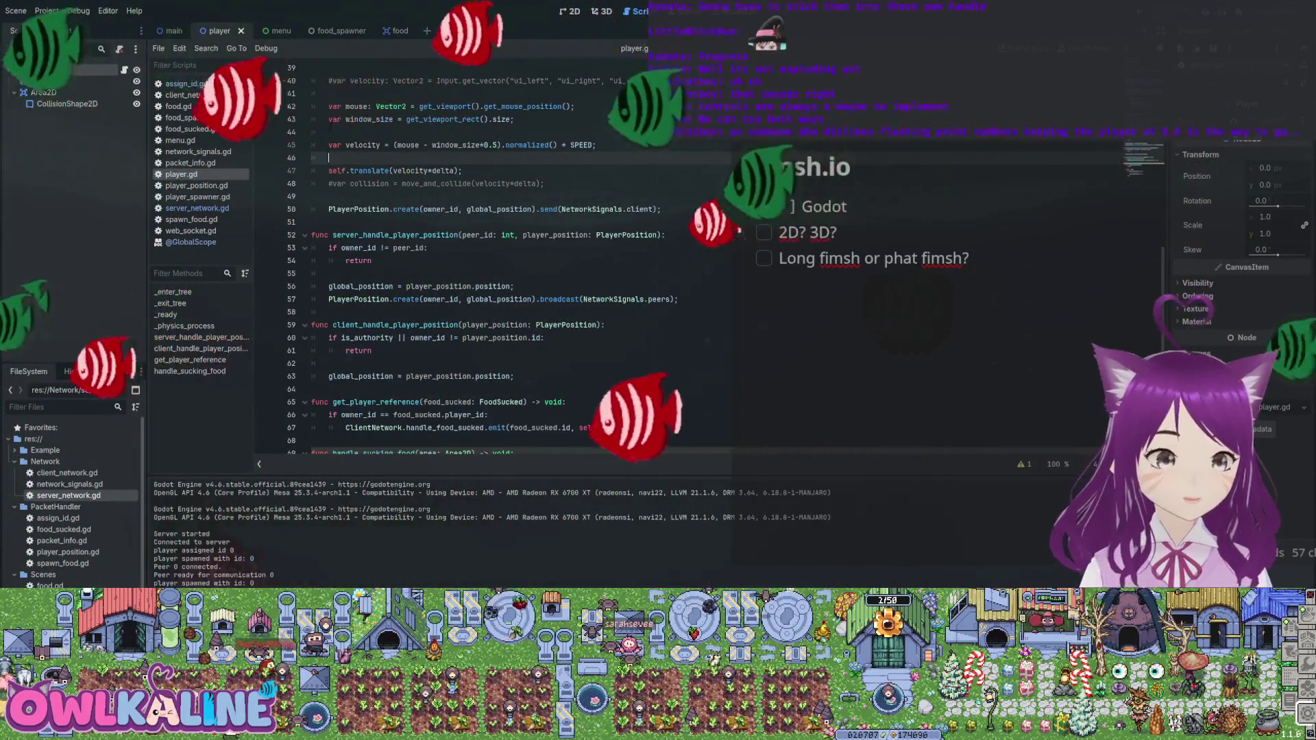
pyautogui.scroll(-3, 479, 274)
pyautogui.click(513, 330)
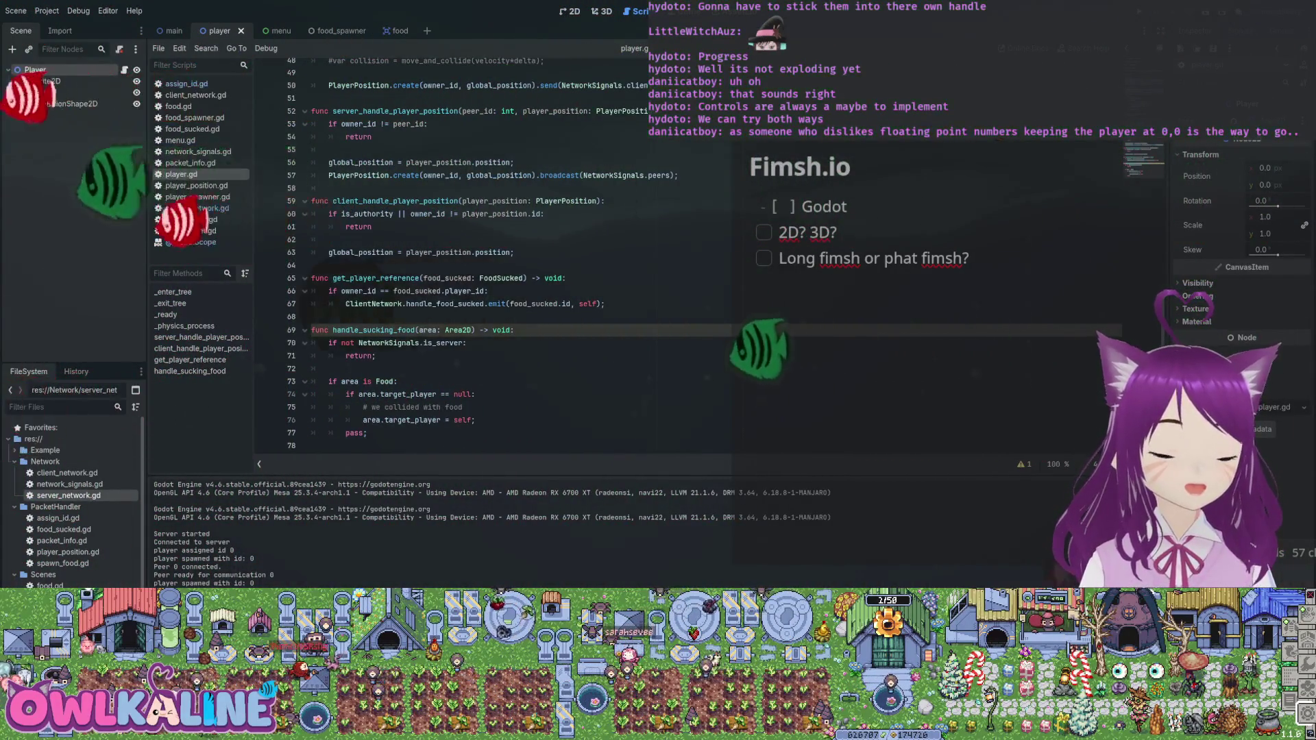
pyautogui.scroll(10, 479, 274)
pyautogui.scroll(-8, 480, 274)
pyautogui.click(329, 266)
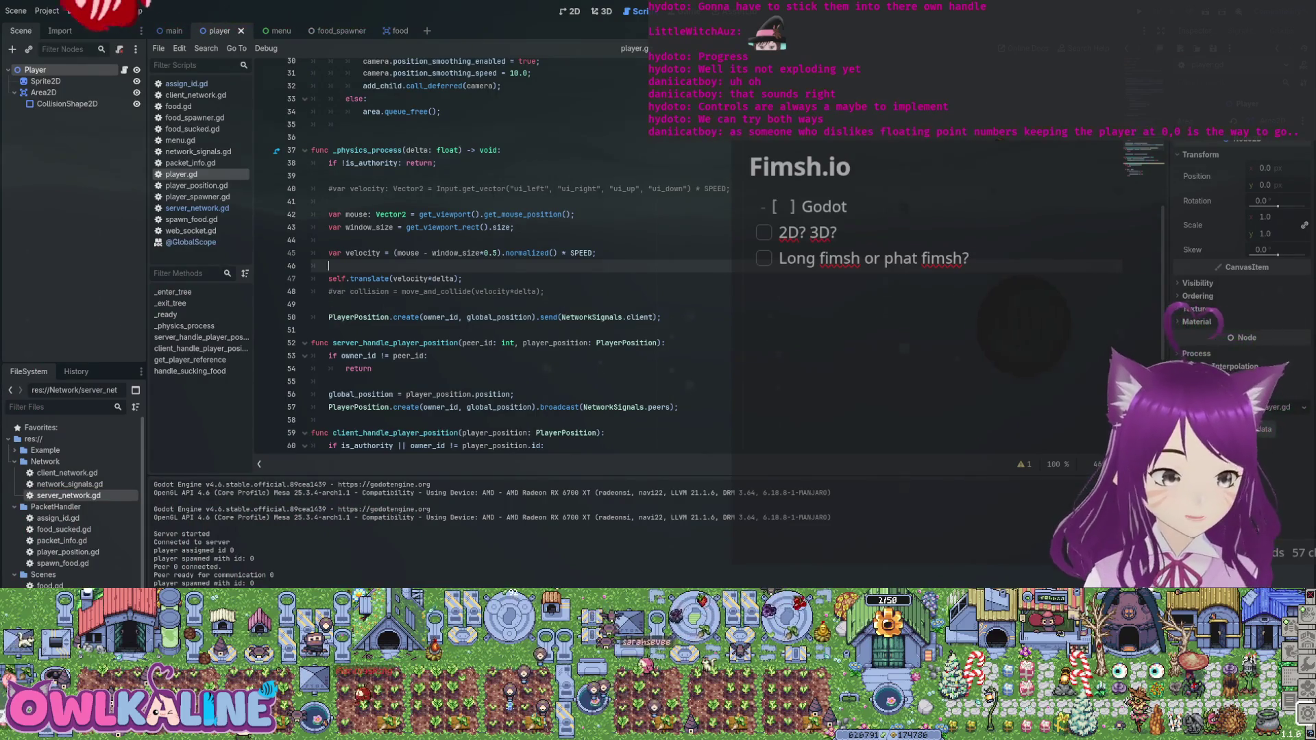
pyautogui.hotkey('alt', 'd')
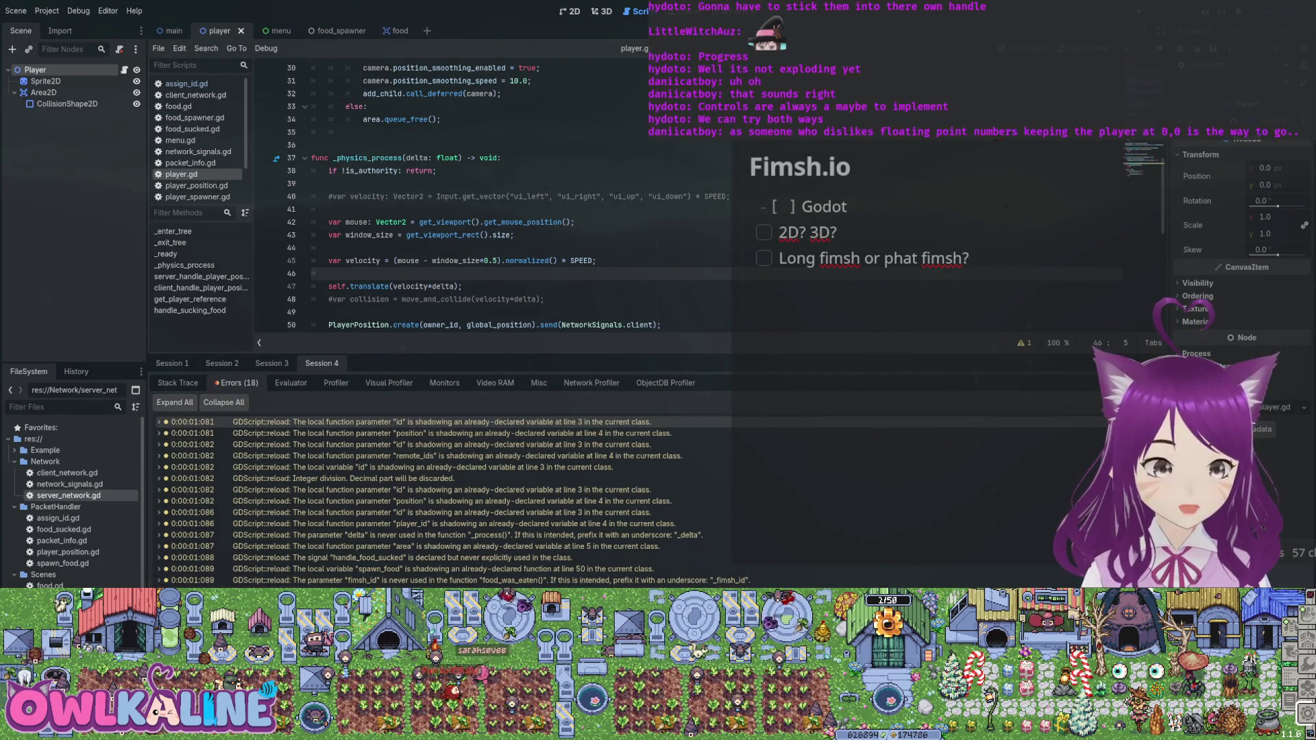
# - Step through the debugger warnings, including assign_id.gd's integer division, ending at food_sucked.gd's 'id' shadowing
pyautogui.click(405, 421)
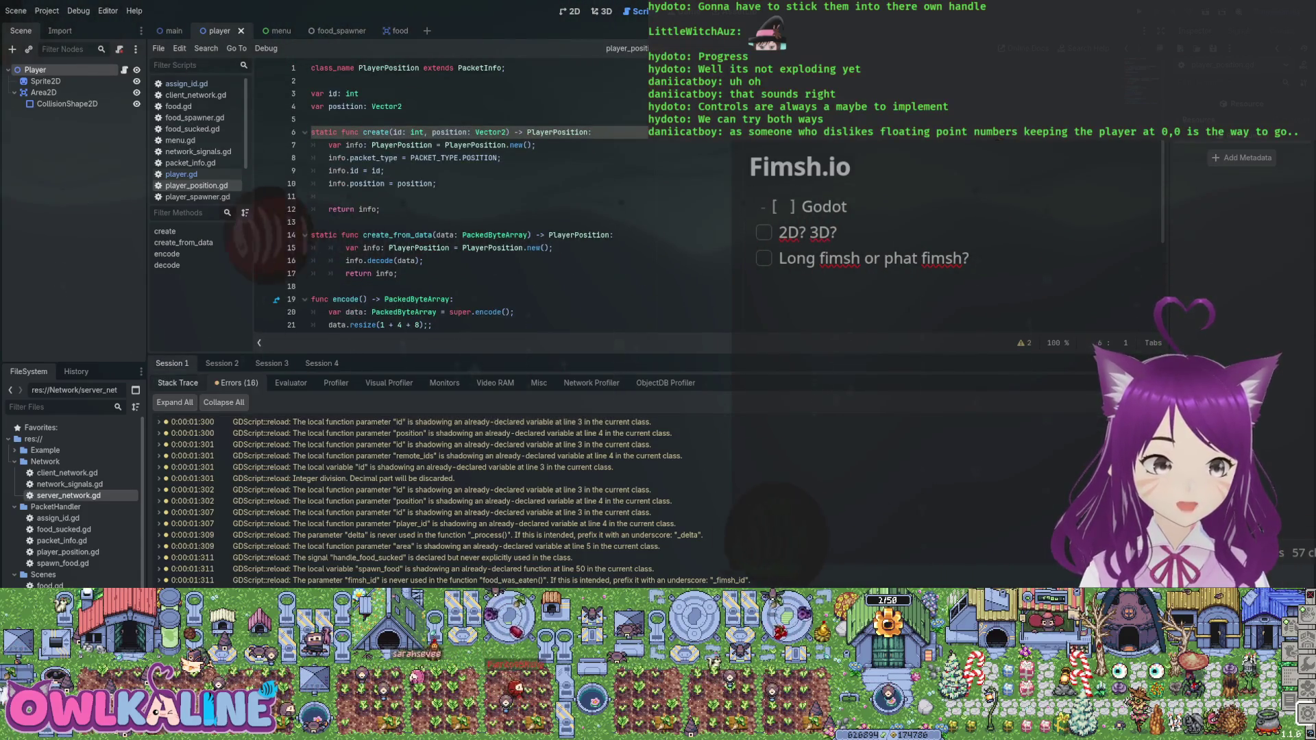
pyautogui.click(404, 456)
pyautogui.click(404, 467)
pyautogui.click(405, 478)
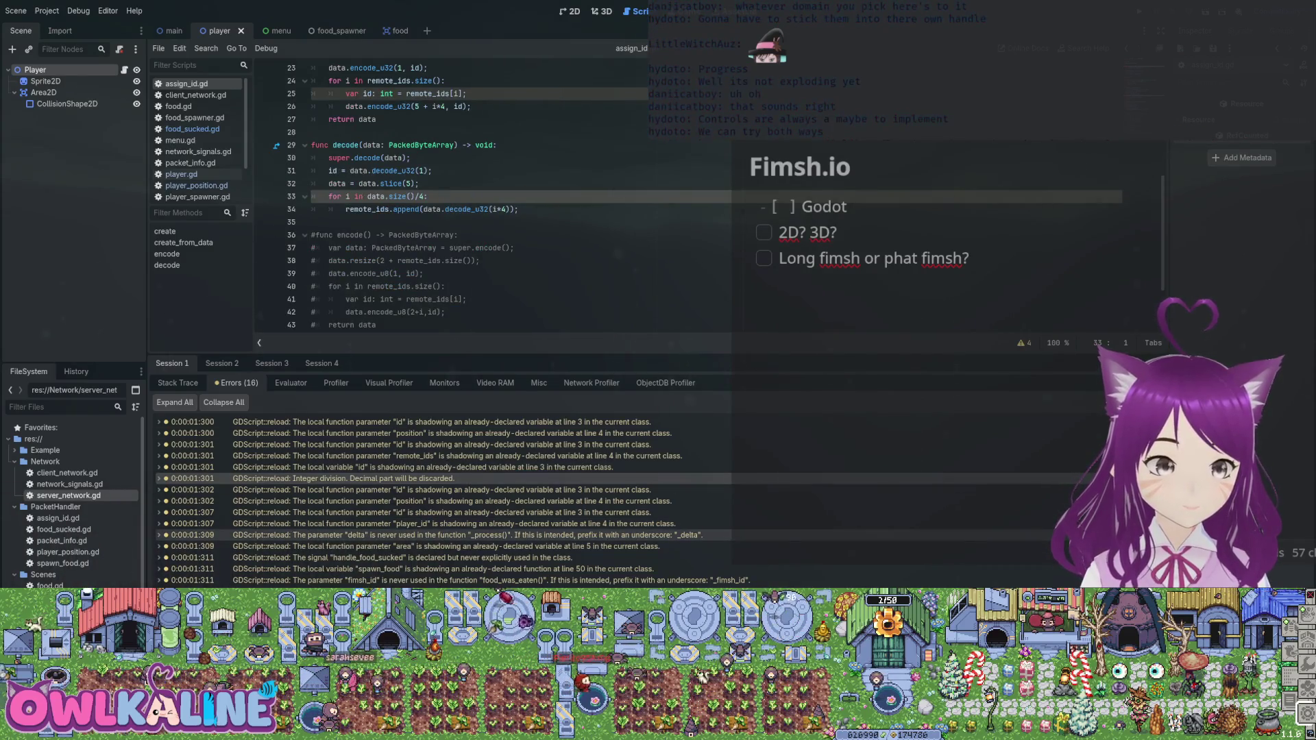
pyautogui.click(404, 512)
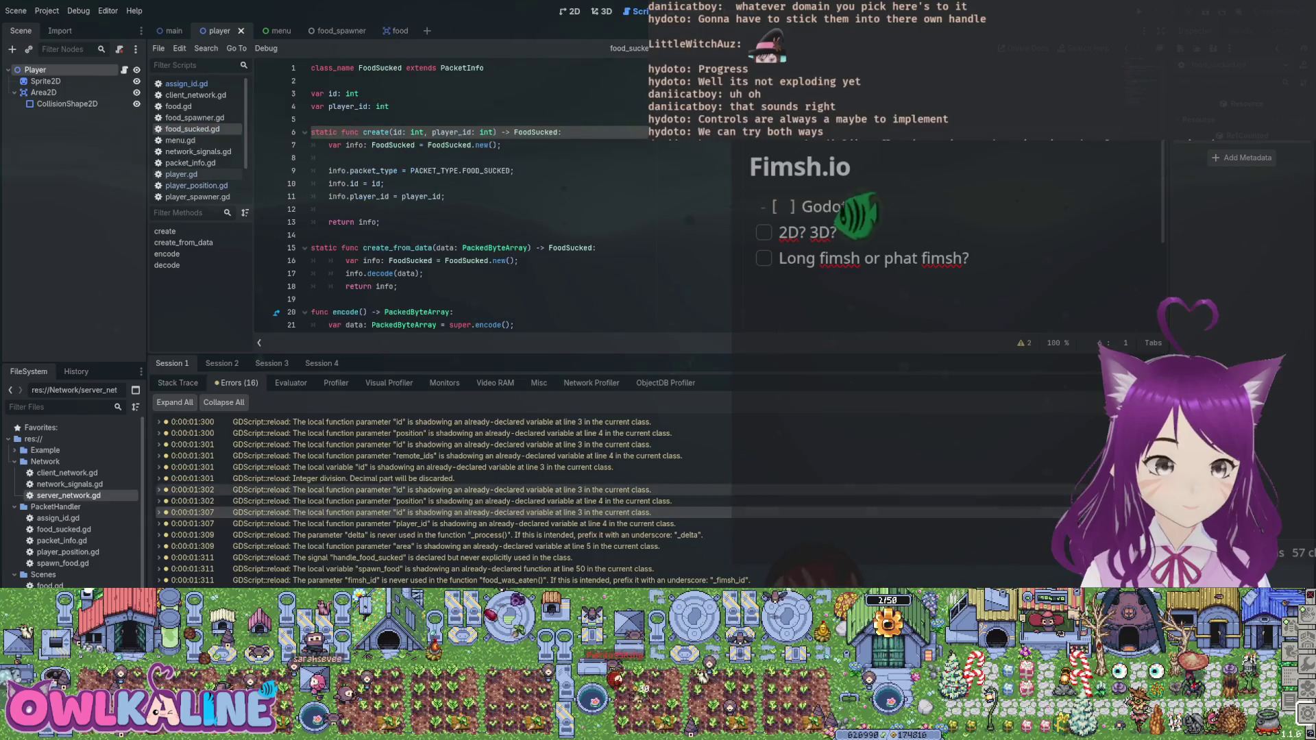
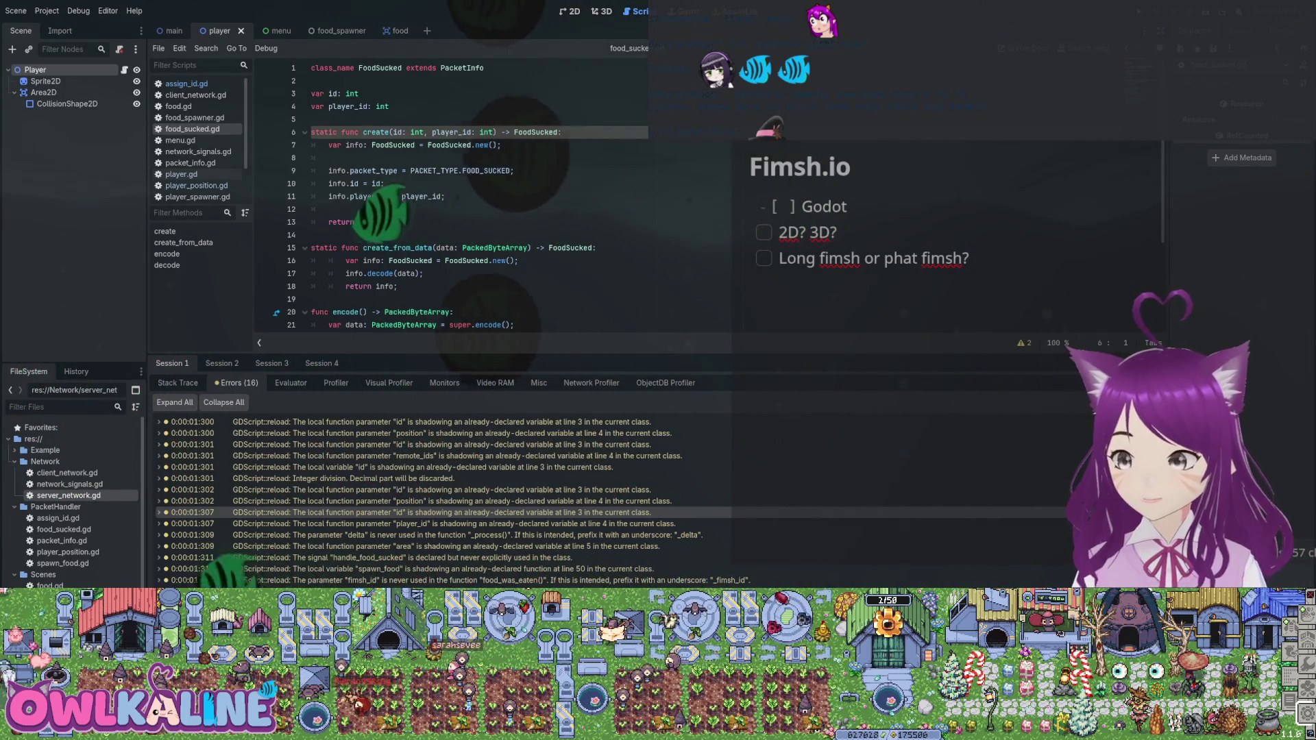
# - Switch from Godot Engine to the Zed editor showing food.rs
pyautogui.hotkey('alt', 'Tab')
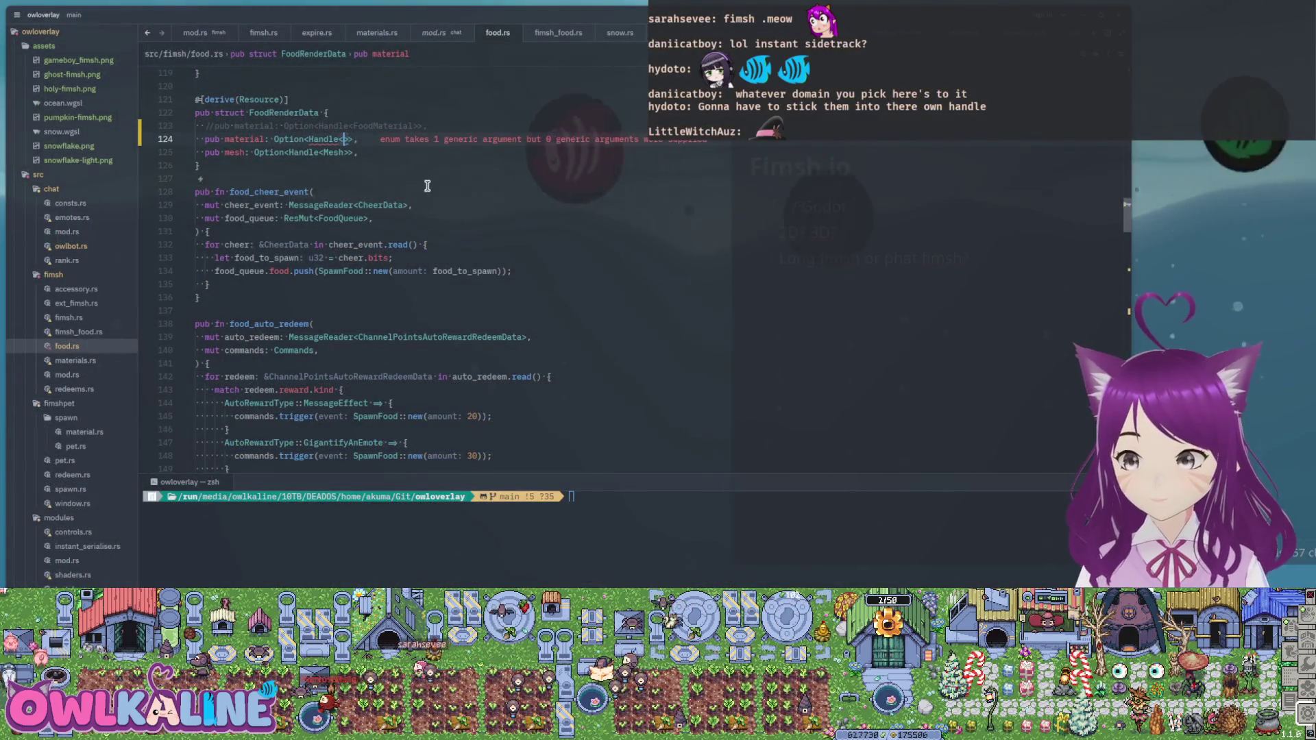
# - Change the FoodRenderData material field on line 124 to Option<Handle<ColorMaterial>>
pyautogui.click(427, 186)
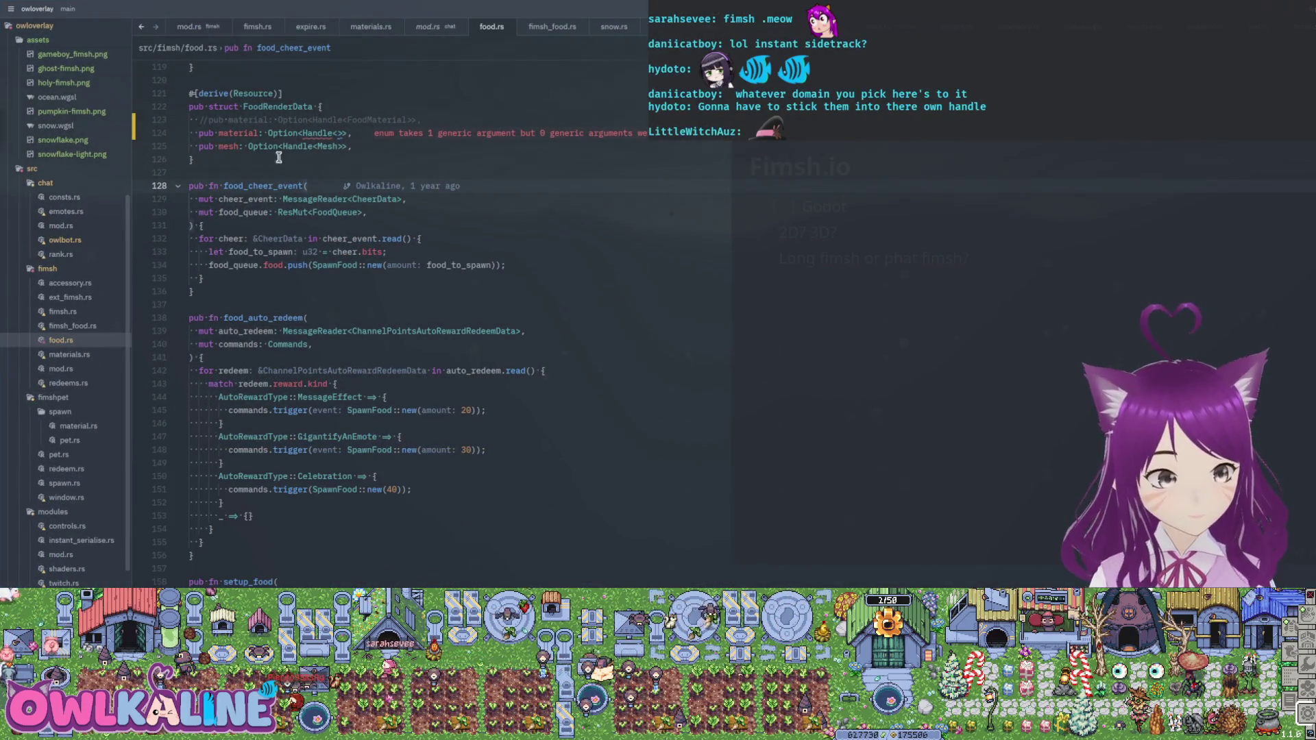
pyautogui.scroll(4, 353, 163)
pyautogui.doubleClick(381, 278)
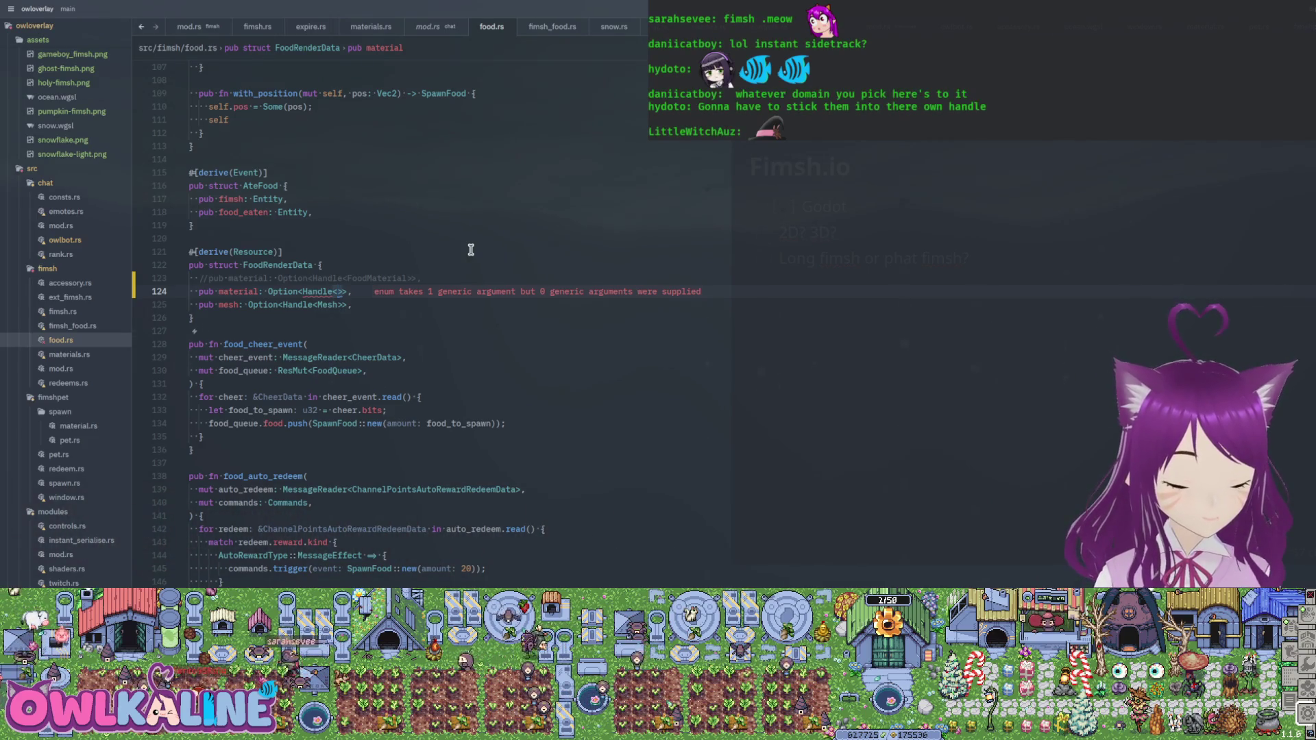
pyautogui.write('M')
pyautogui.press('BackSpace')
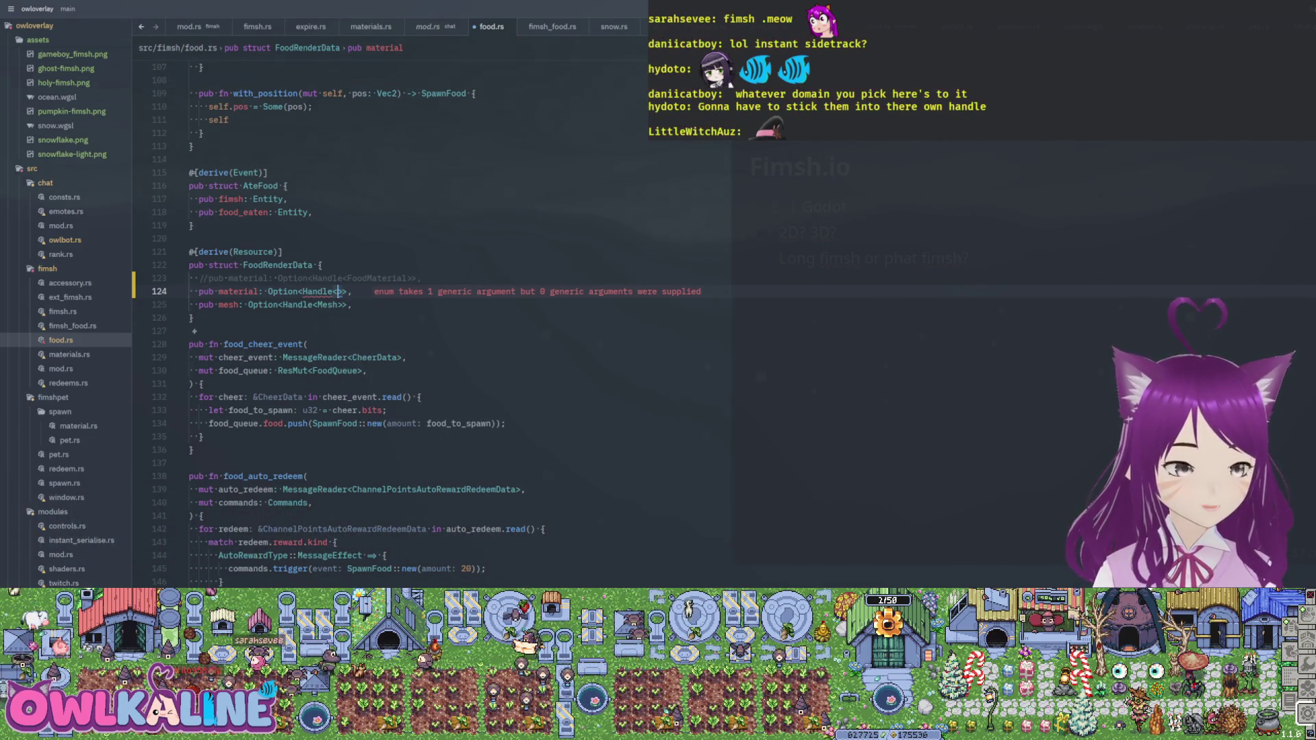
pyautogui.write('StM')
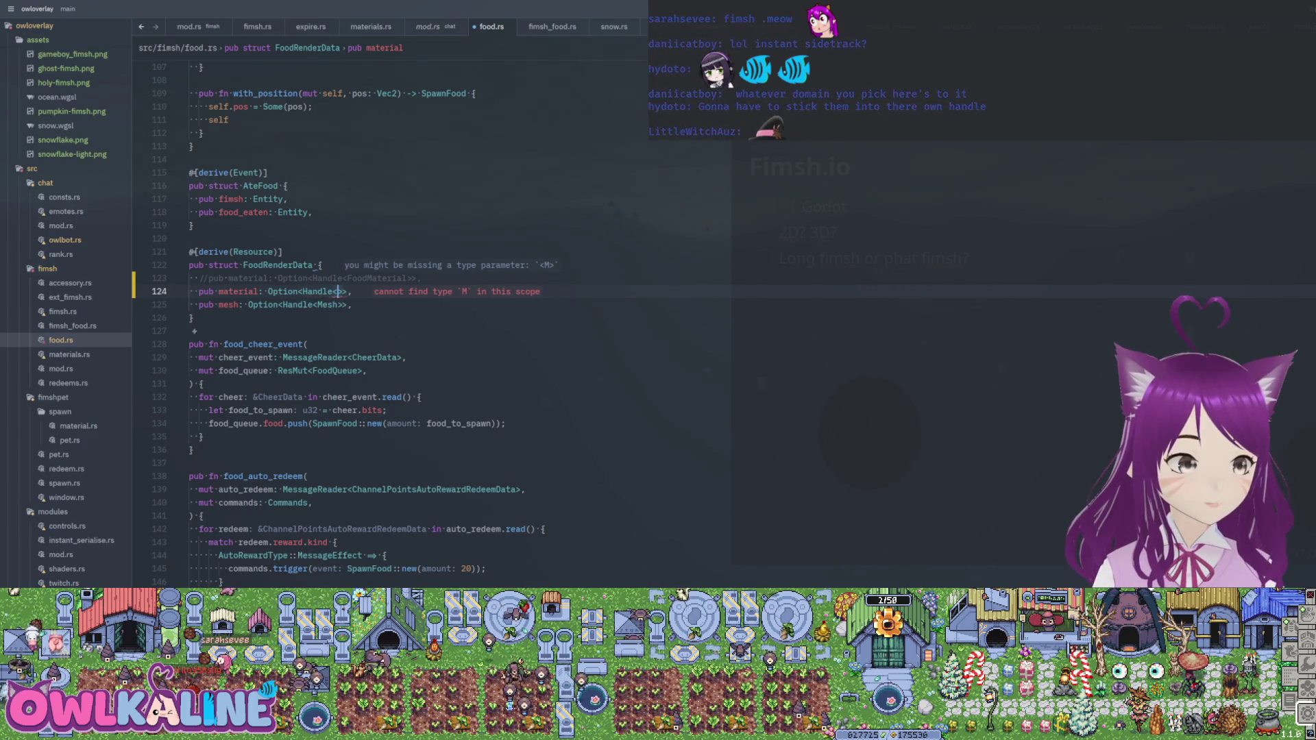
pyautogui.write('tand')
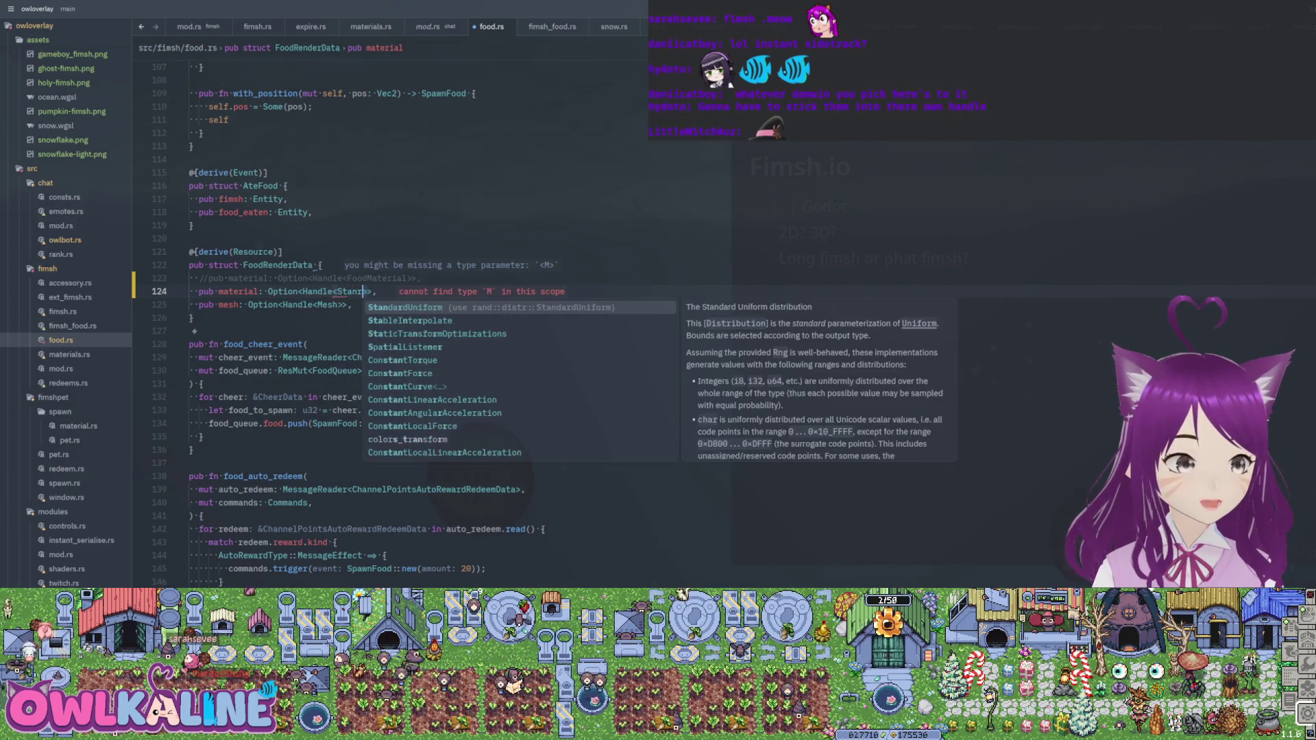
pyautogui.press('BackSpace')
pyautogui.press('BackSpace')
pyautogui.write('dar')
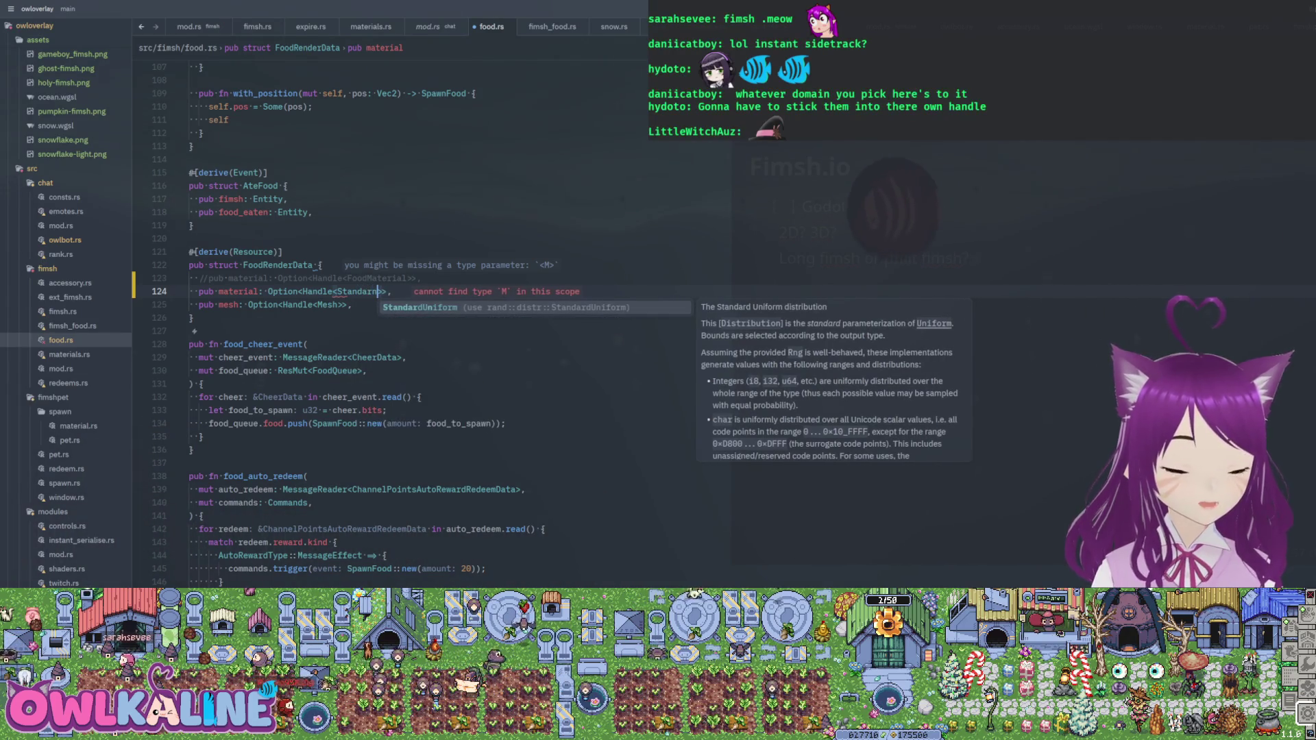
pyautogui.write('nMat')
pyautogui.press('BackSpace')
pyautogui.press('BackSpace')
pyautogui.press('BackSpace')
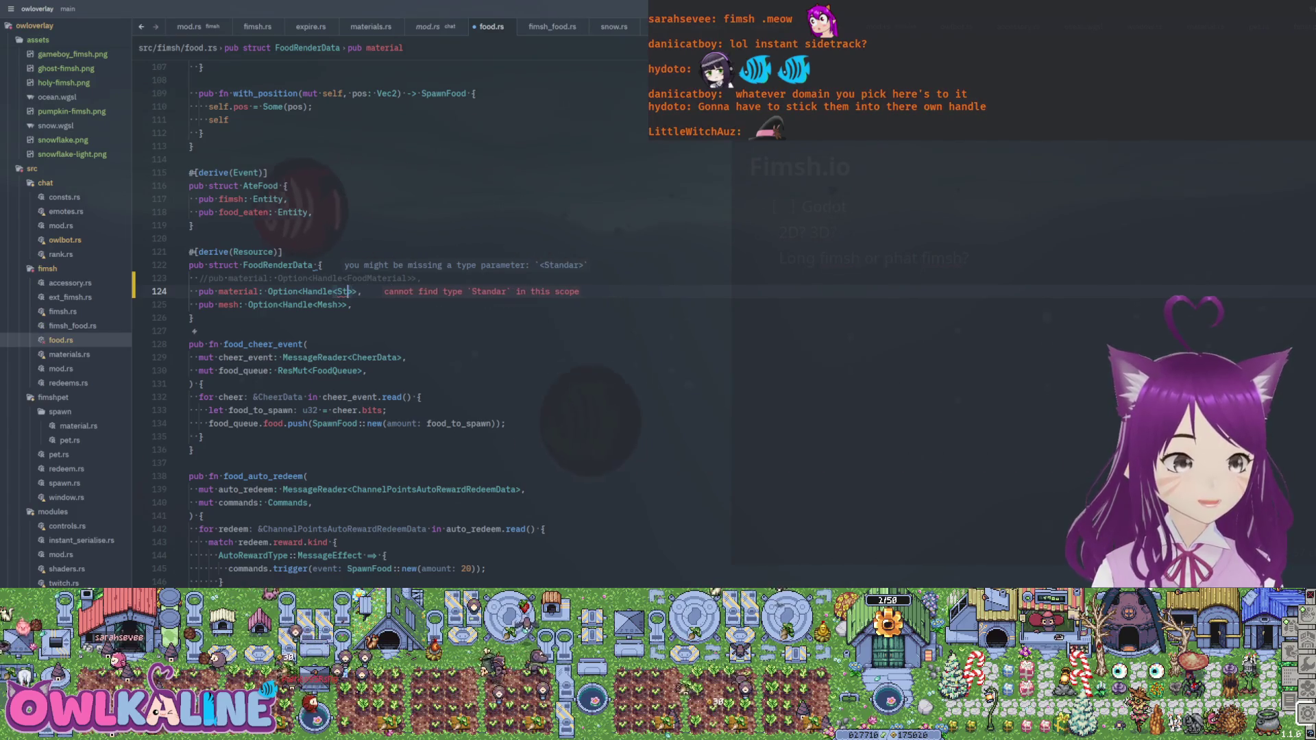
pyautogui.write('M')
pyautogui.press('BackSpace')
pyautogui.write('ColorM')
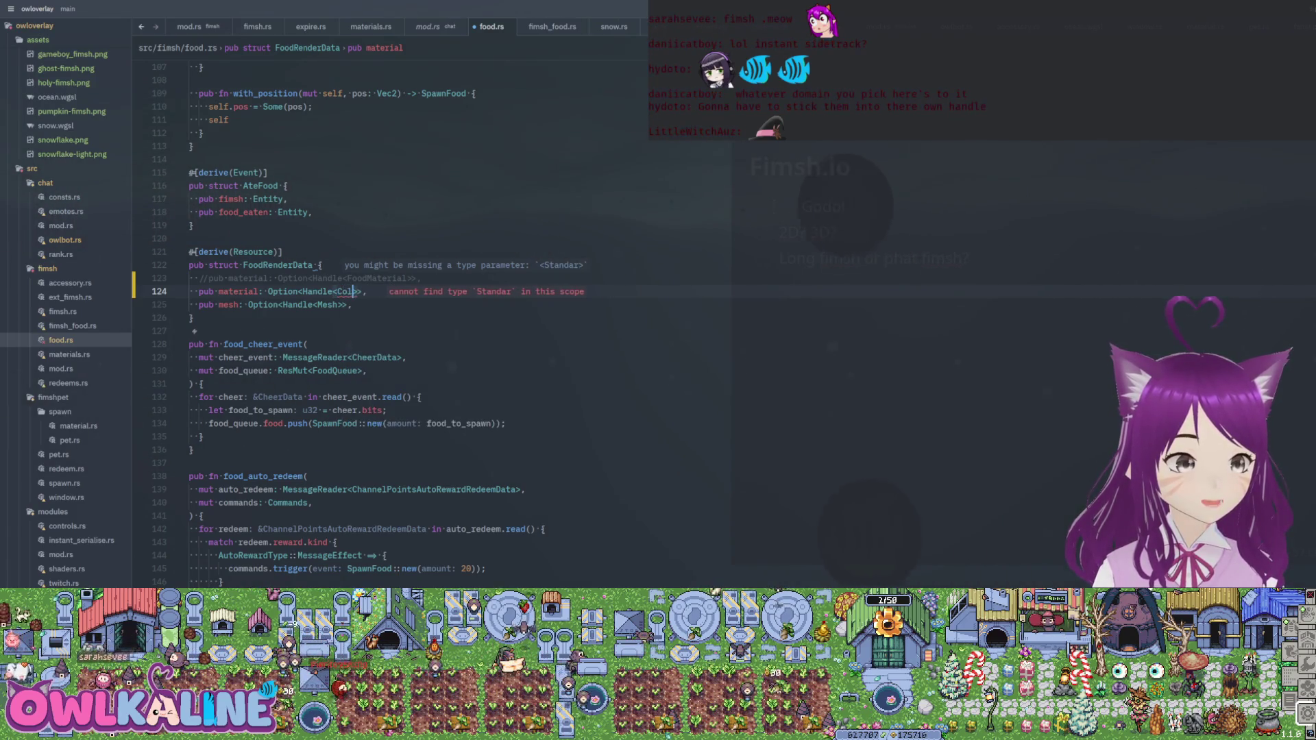
pyautogui.press('Return')
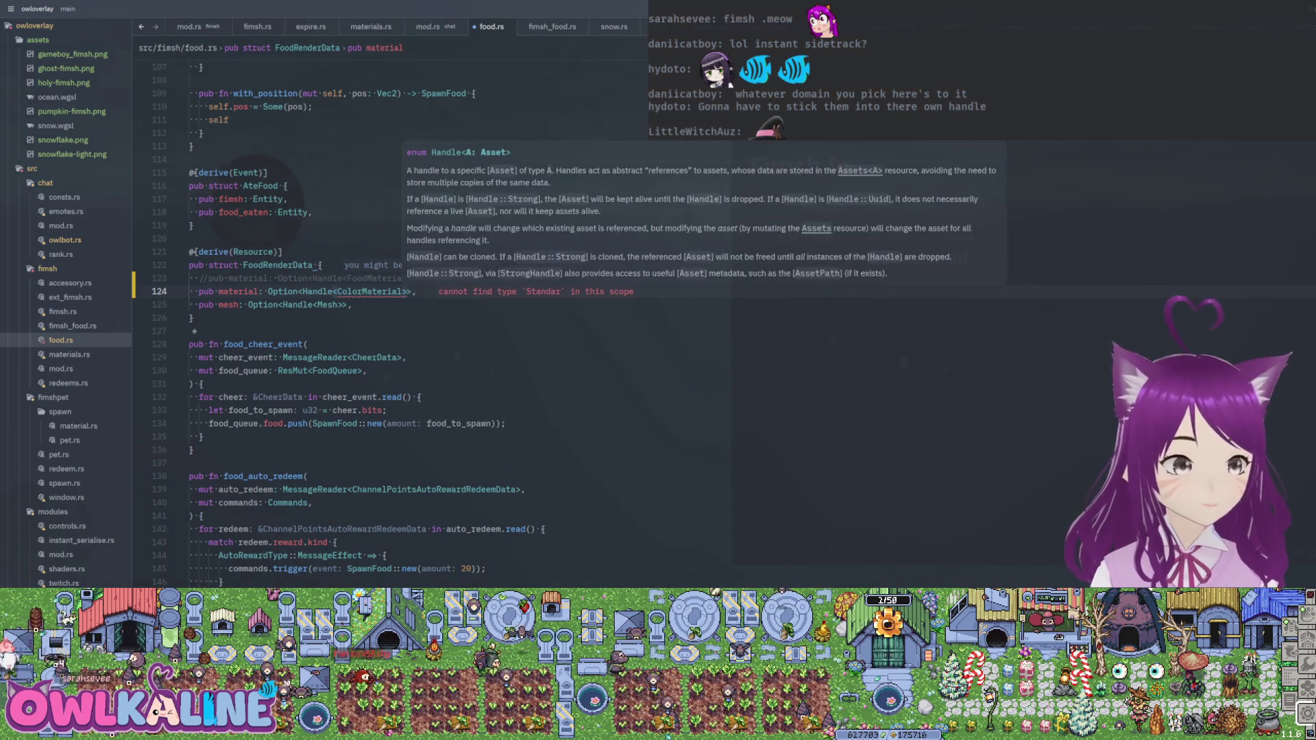
pyautogui.click(325, 322)
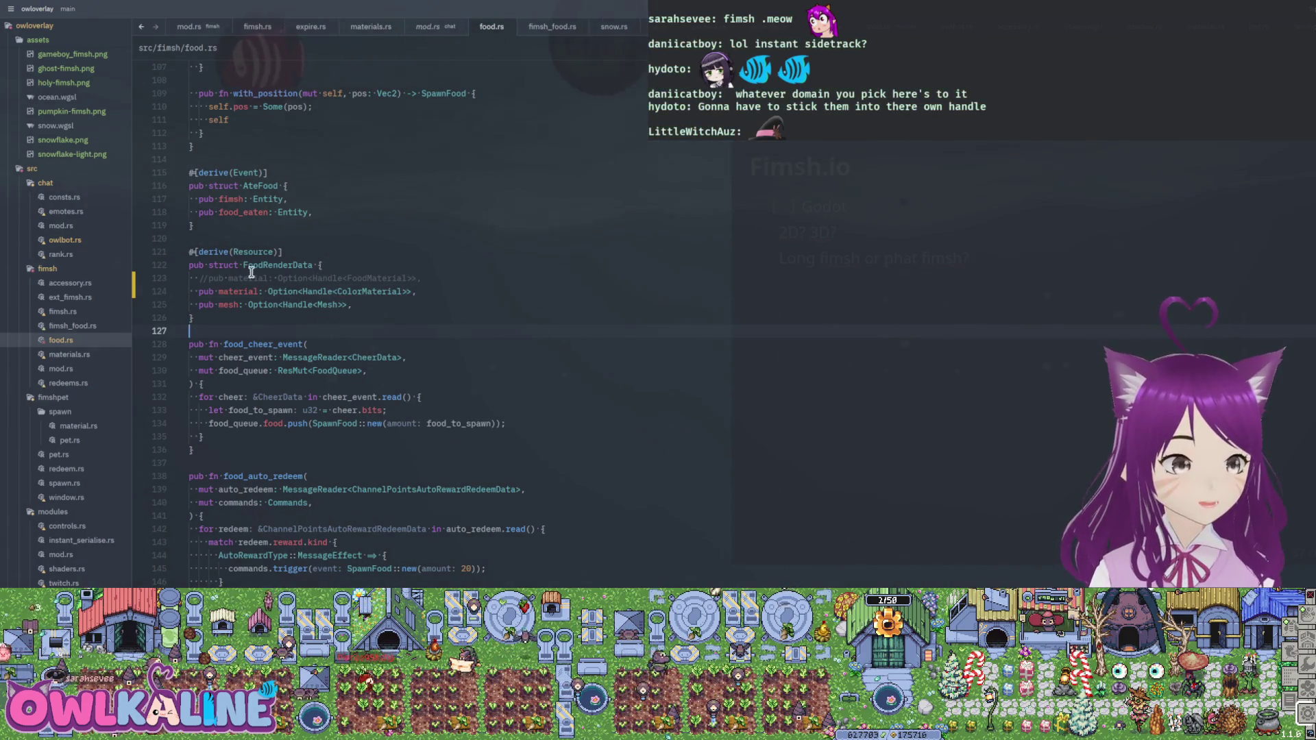
pyautogui.scroll(-13, 407, 370)
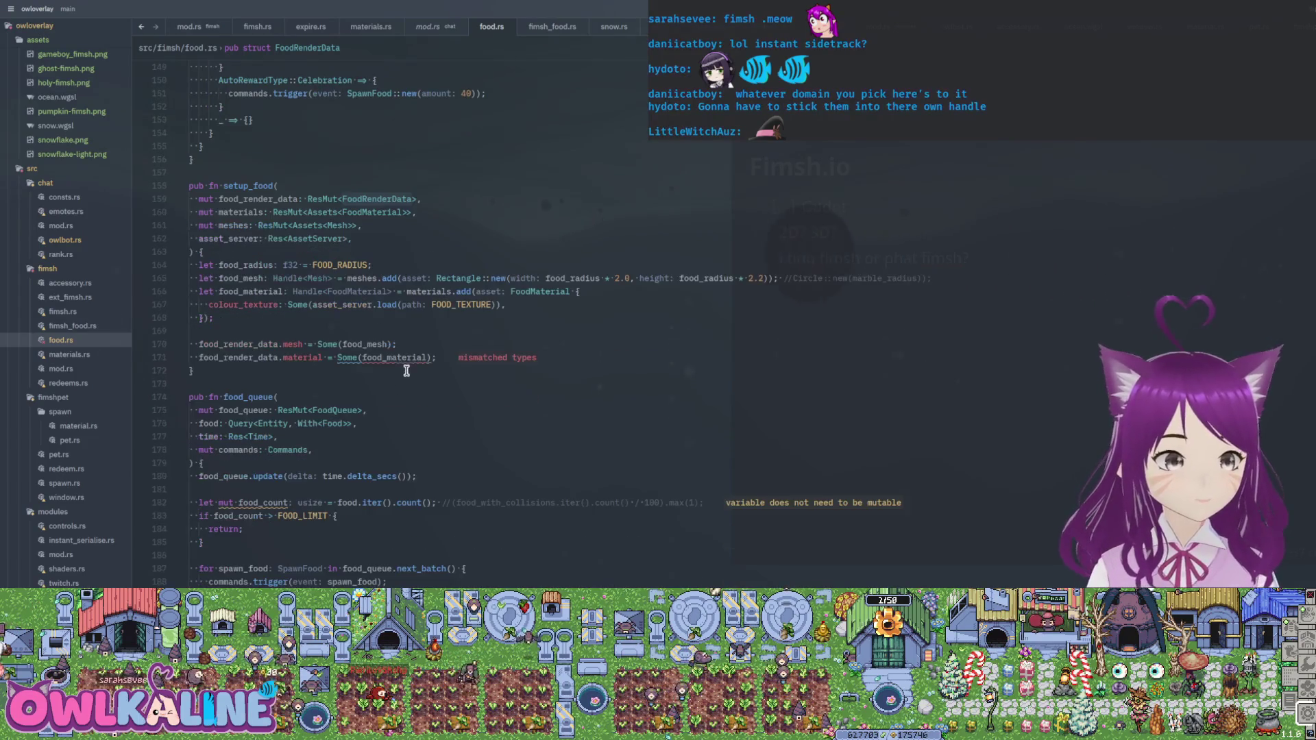
# - Comment out the material assignment line in setup_food
pyautogui.click(196, 355)
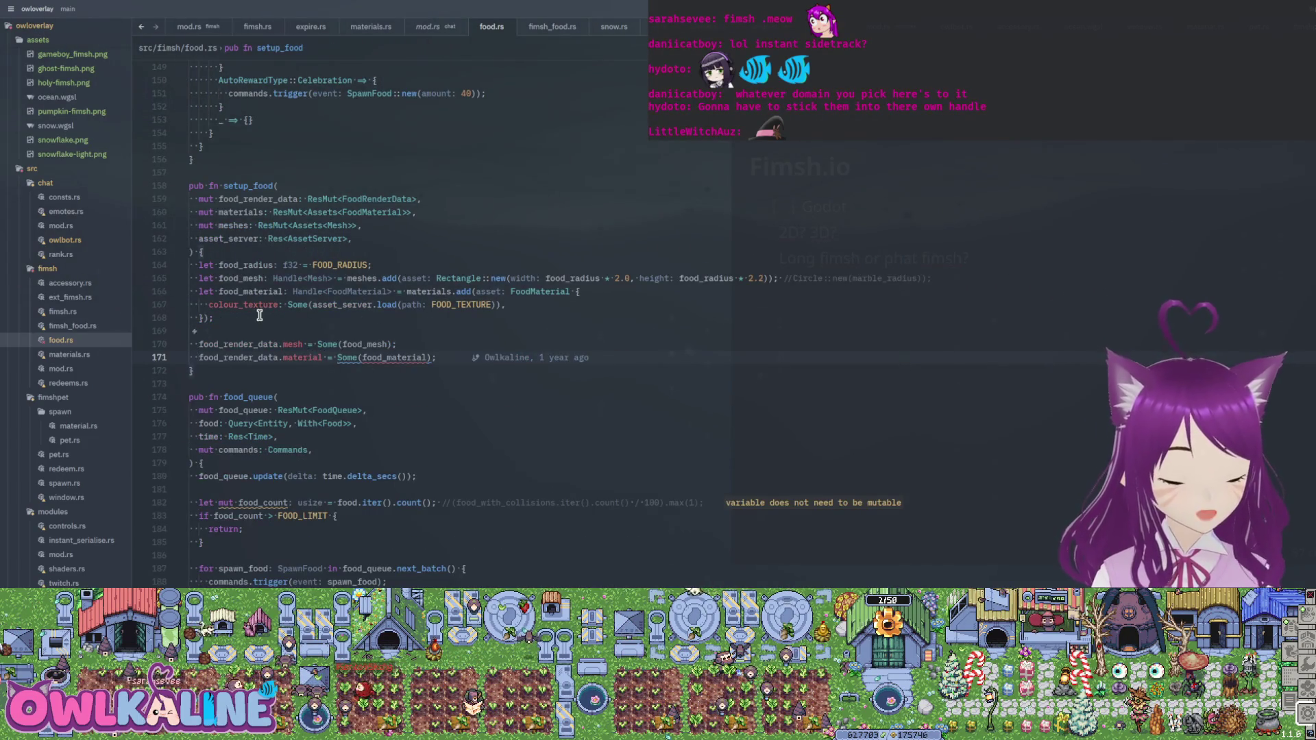
pyautogui.hotkey('ctrl', '/')
pyautogui.press('Up')
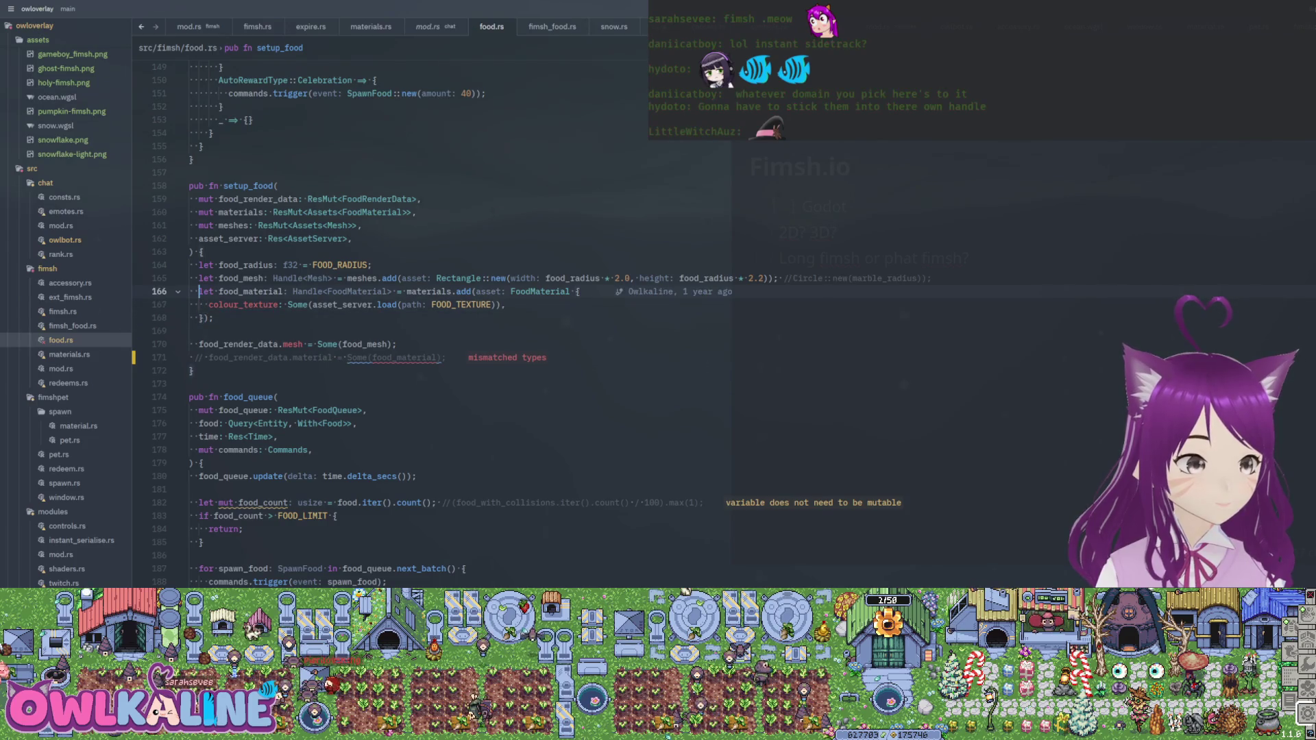
pyautogui.scroll(-1, 530, 322)
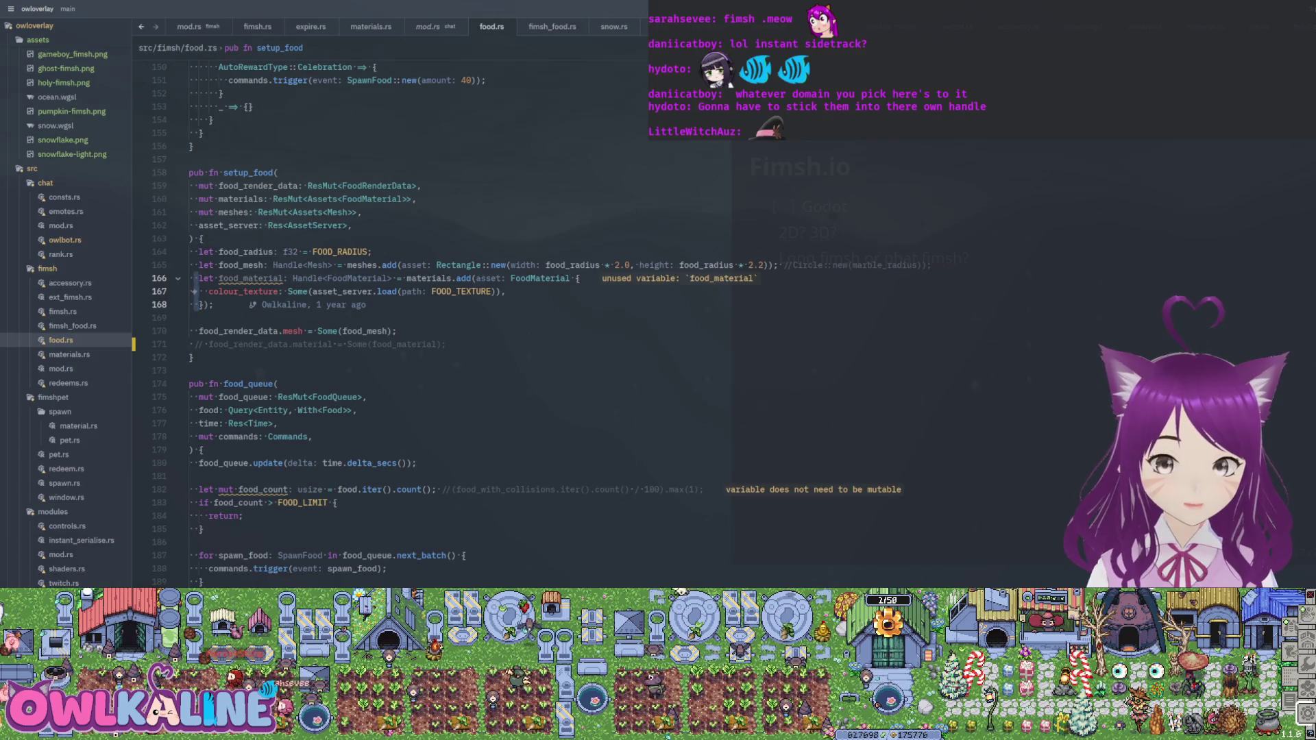
# - Comment out the FoodMaterial creation block and add blank lines around it for a replacement
pyautogui.hotkey('ctrl', '/')
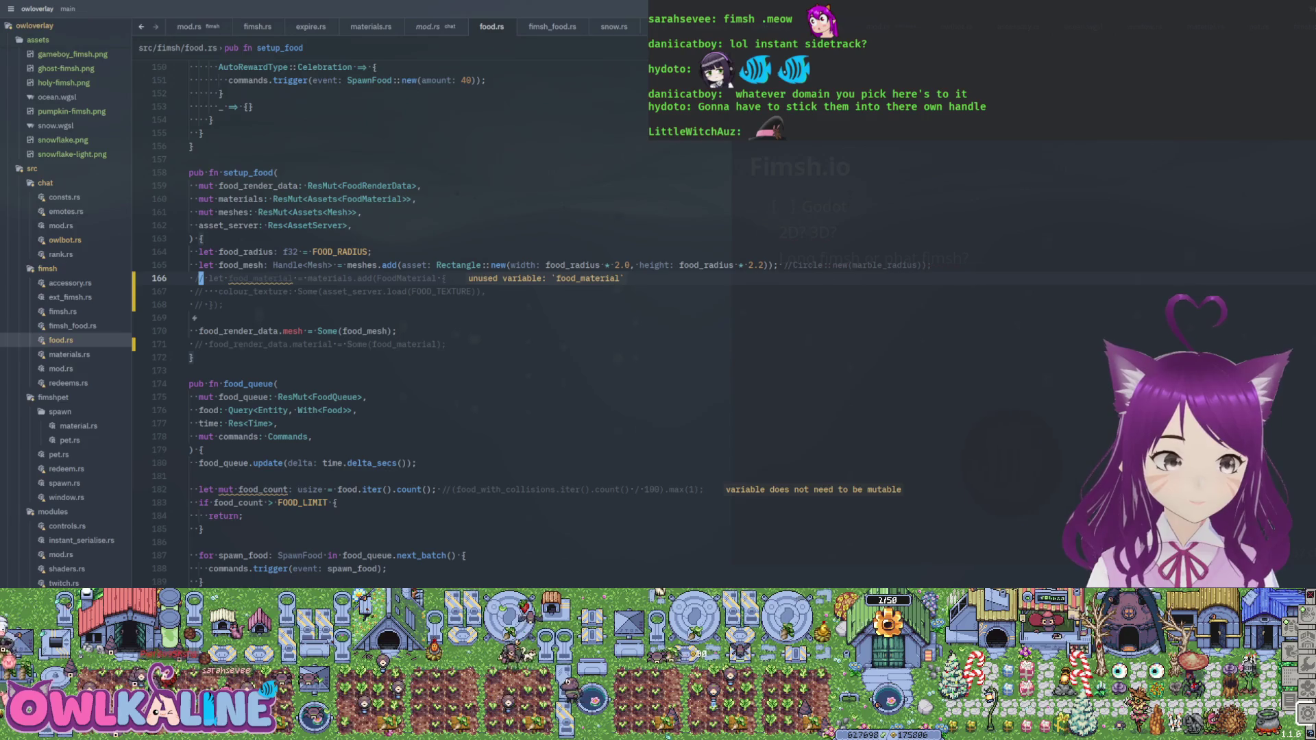
pyautogui.press('Tab')
pyautogui.press('Tab')
pyautogui.press('Tab')
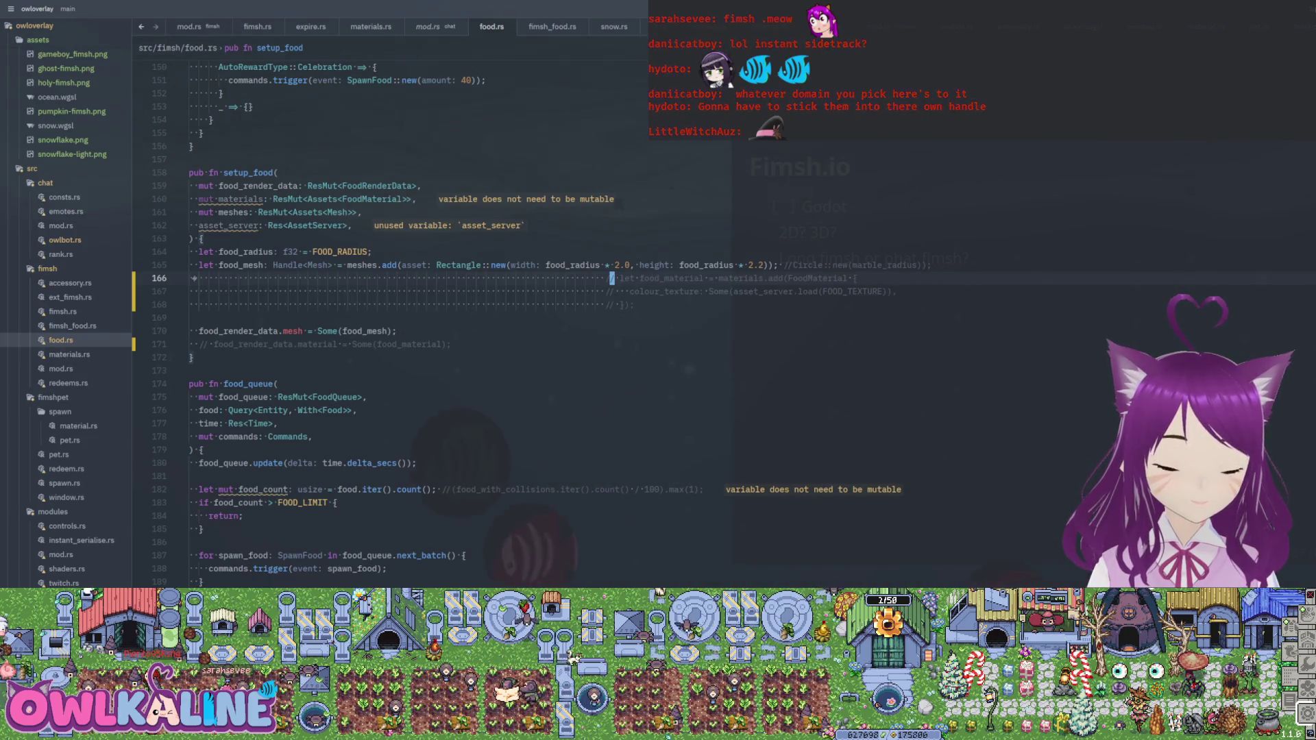
pyautogui.hotkey('ctrl', 'z')
pyautogui.press('Escape')
pyautogui.hotkey('ctrl', 'shift', 'Return')
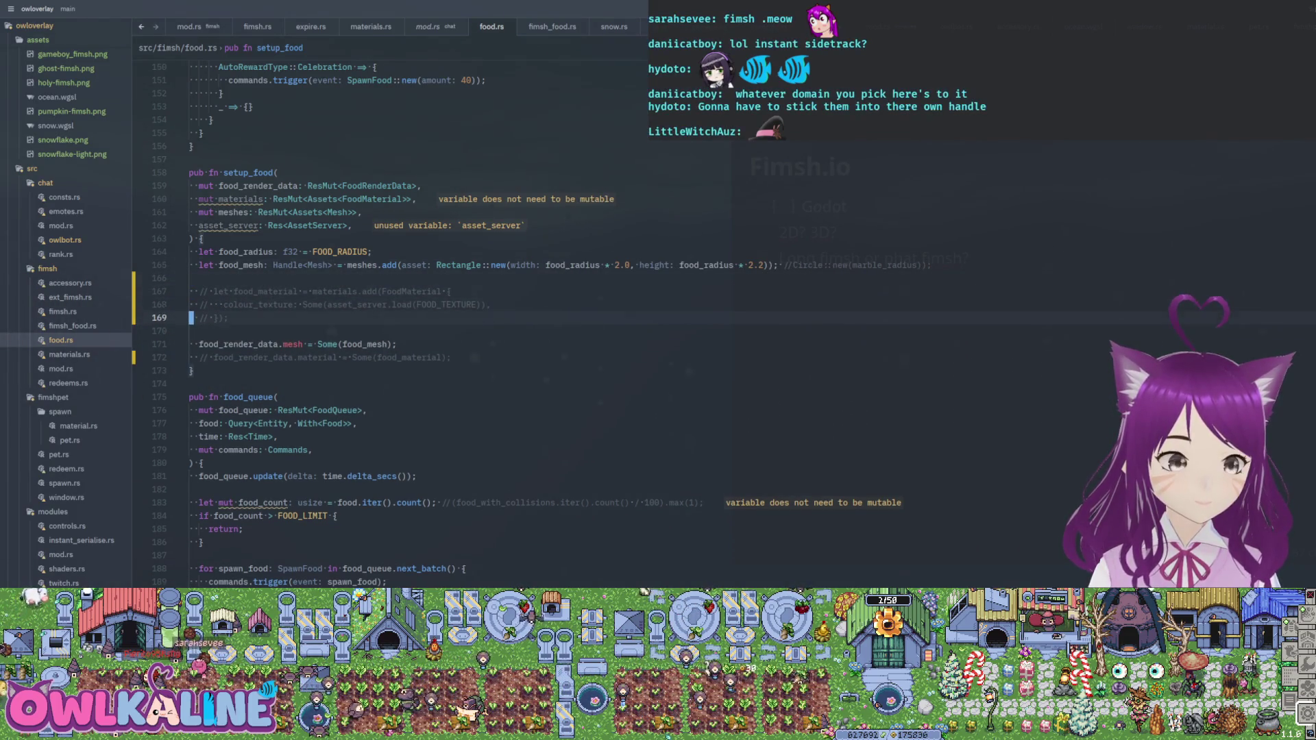
pyautogui.press('Return')
pyautogui.write('let food_material = meshes')
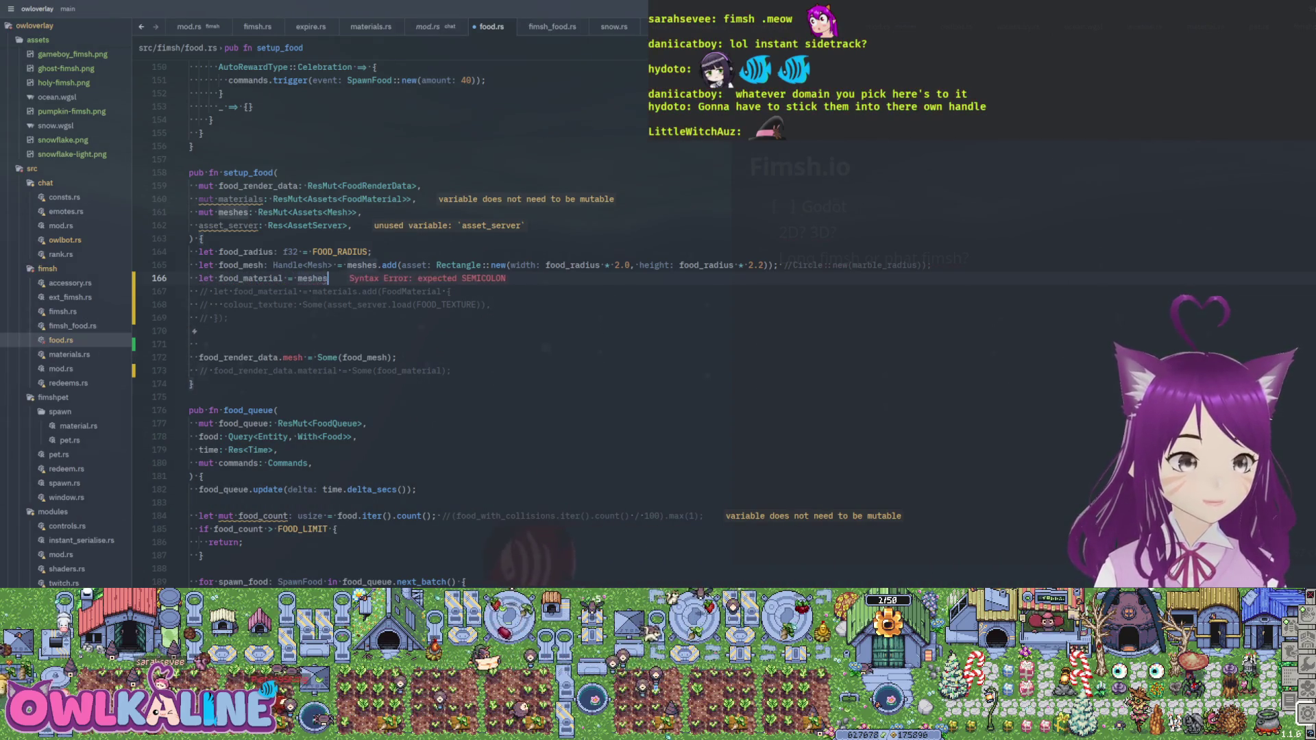
# - Start the .add( call and duplicate the materials parameter with type ColorMaterial
pyautogui.write('.add(')
pyautogui.click(349, 225)
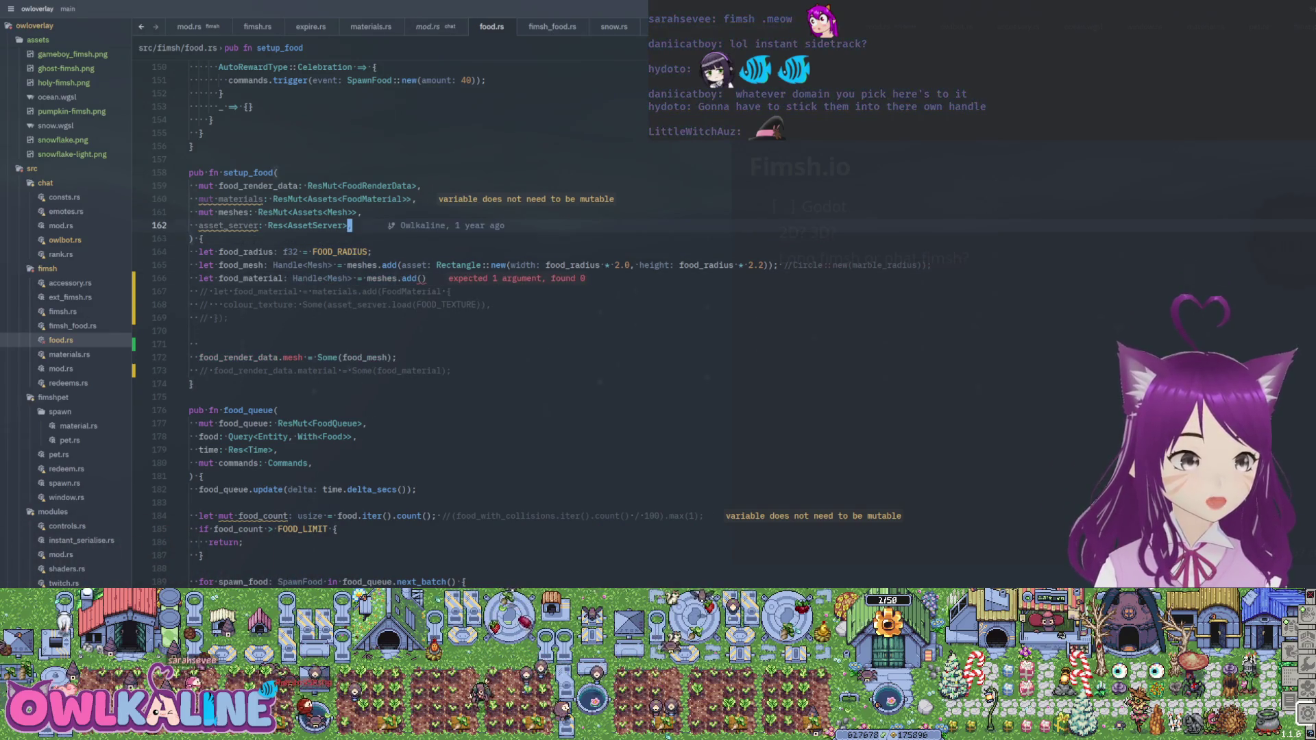
pyautogui.click(274, 199)
pyautogui.hotkey('alt', 'shift', 'Down')
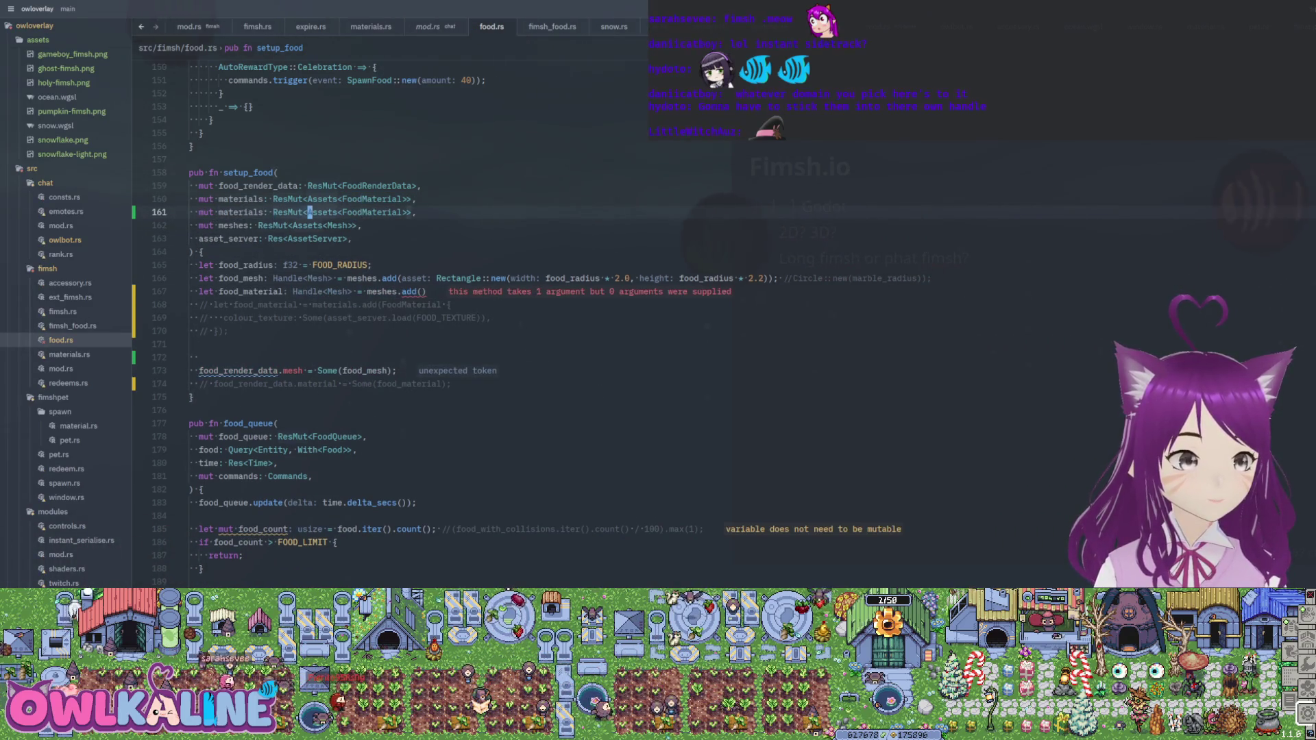
pyautogui.doubleClick(371, 212)
pyautogui.write('ColorMat')
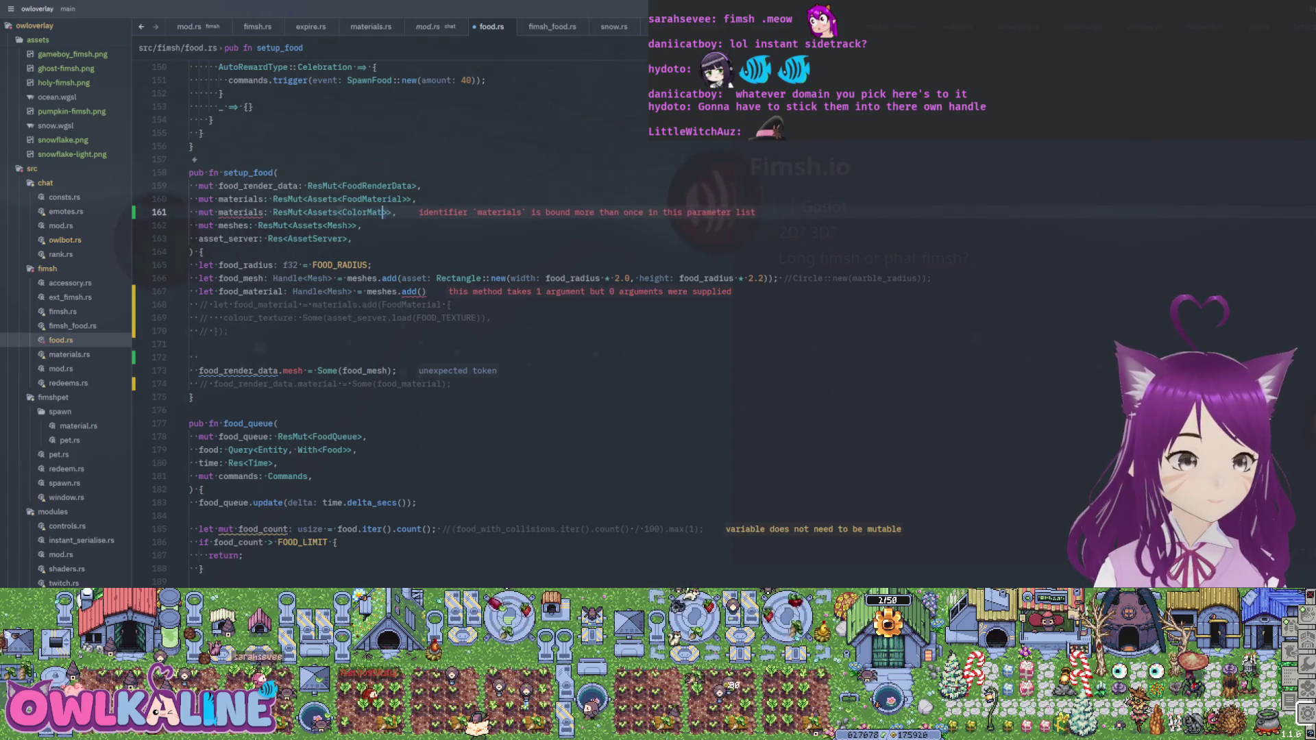
pyautogui.hotkey('ctrl', 'space')
pyautogui.press('Return')
# - Fill the food_material meshes.add argument with ColorMaterial:: and browse its methods
pyautogui.click(200, 251)
pyautogui.press('Down')
pyautogui.press('Down')
pyautogui.press('Down')
pyautogui.press('End')
pyautogui.press('Left')
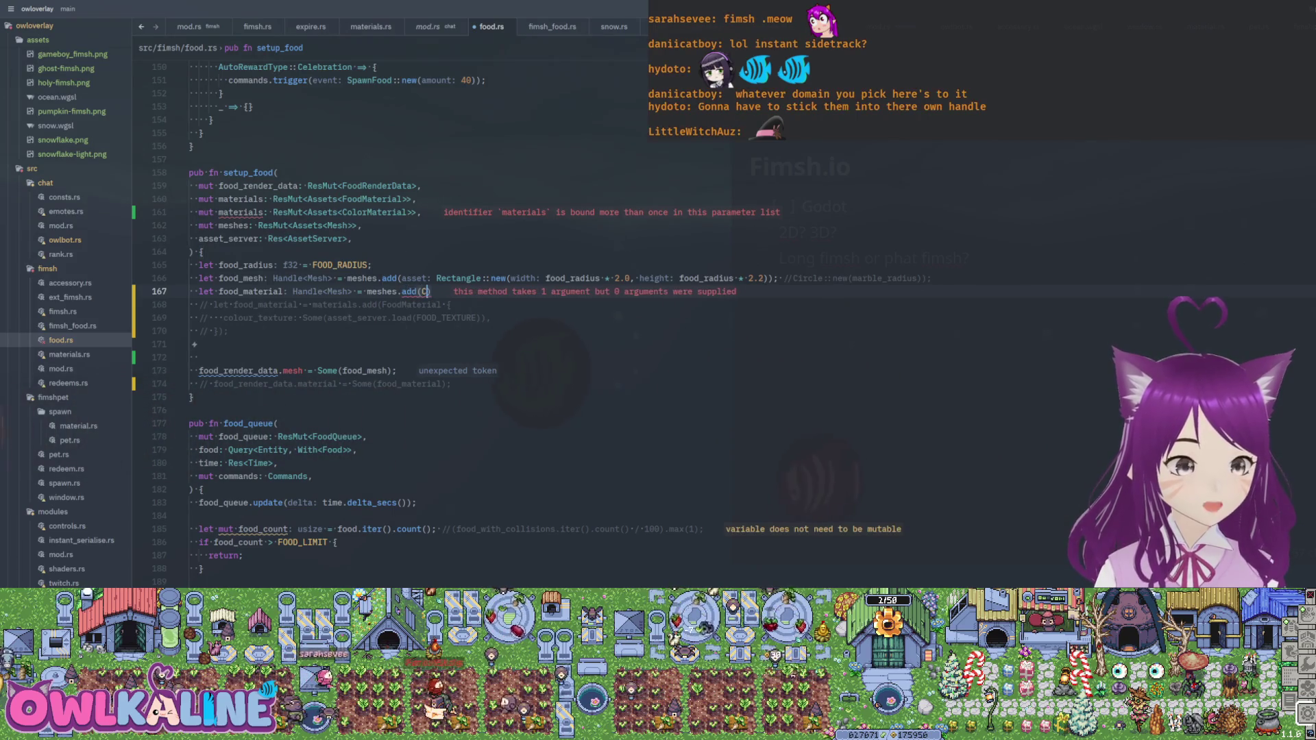
pyautogui.write('asset: ColorM')
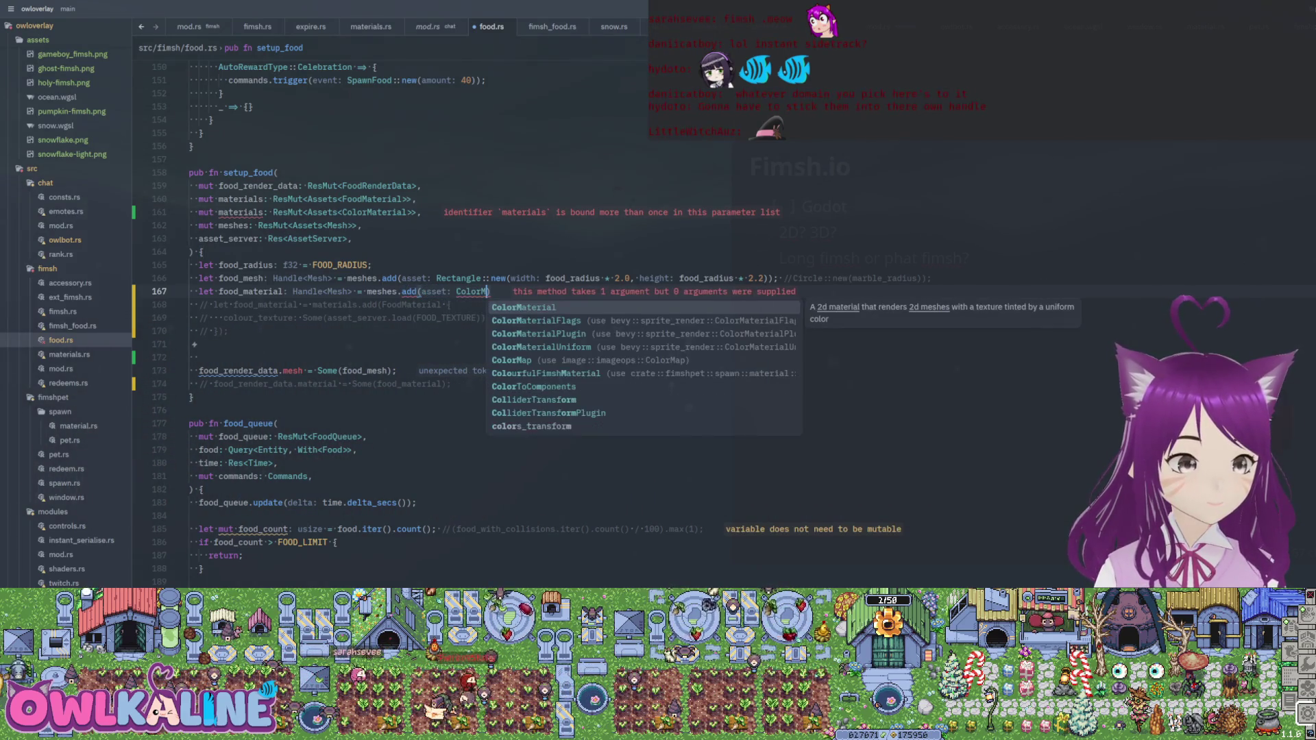
pyautogui.press('Return')
pyautogui.write('::')
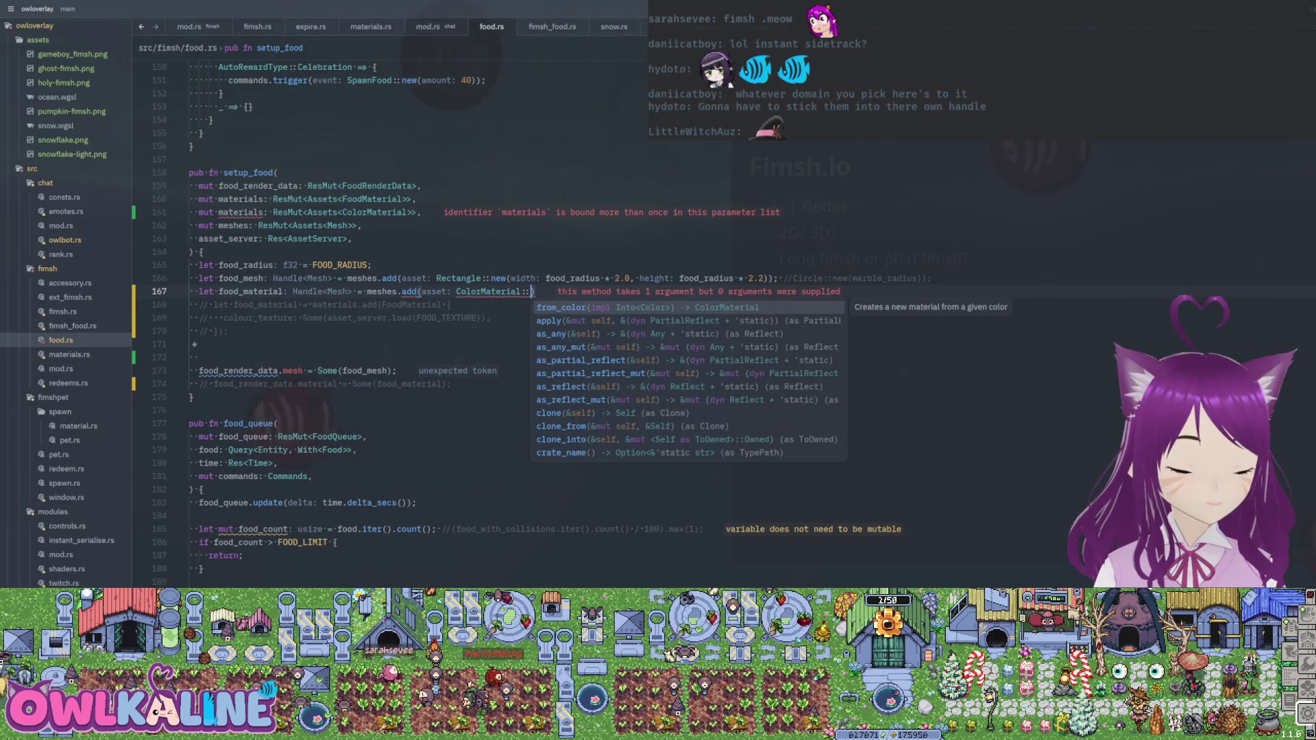
pyautogui.press('Down')
pyautogui.press('Down')
pyautogui.press('Down')
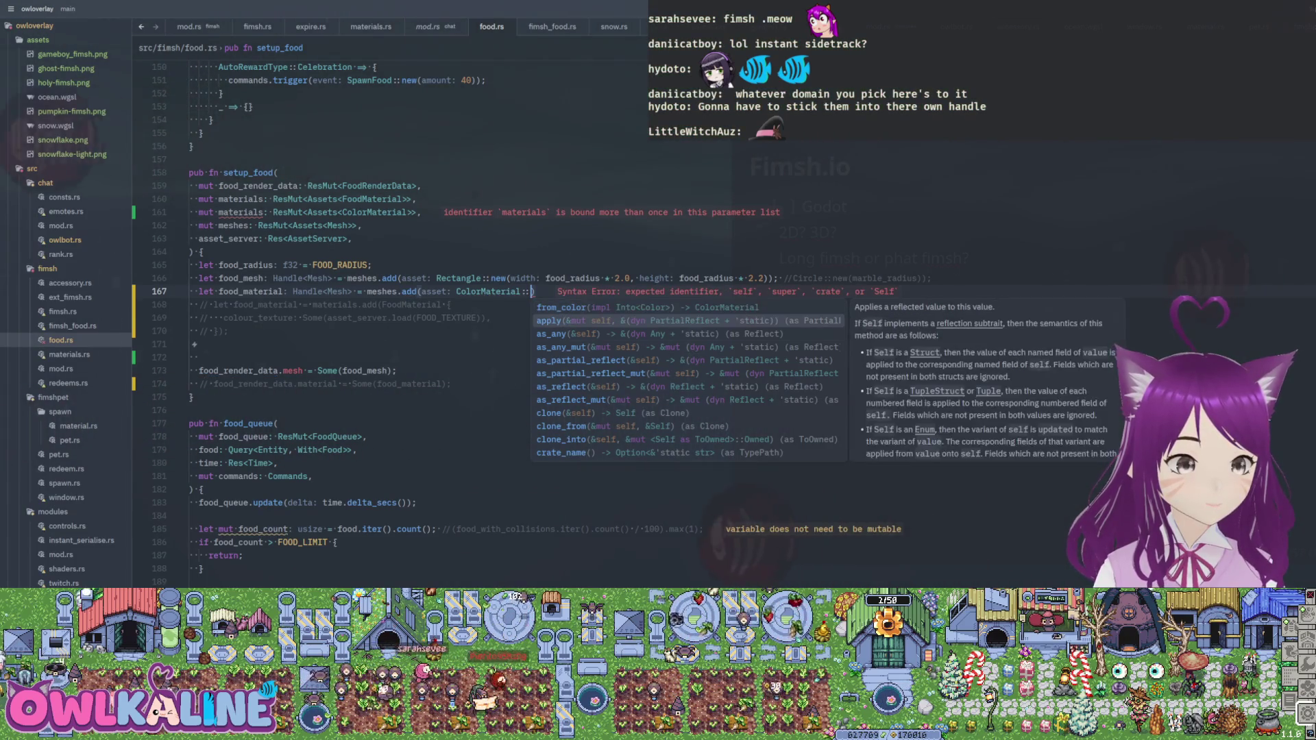
pyautogui.press('Down')
pyautogui.press('Down')
pyautogui.press('Down')
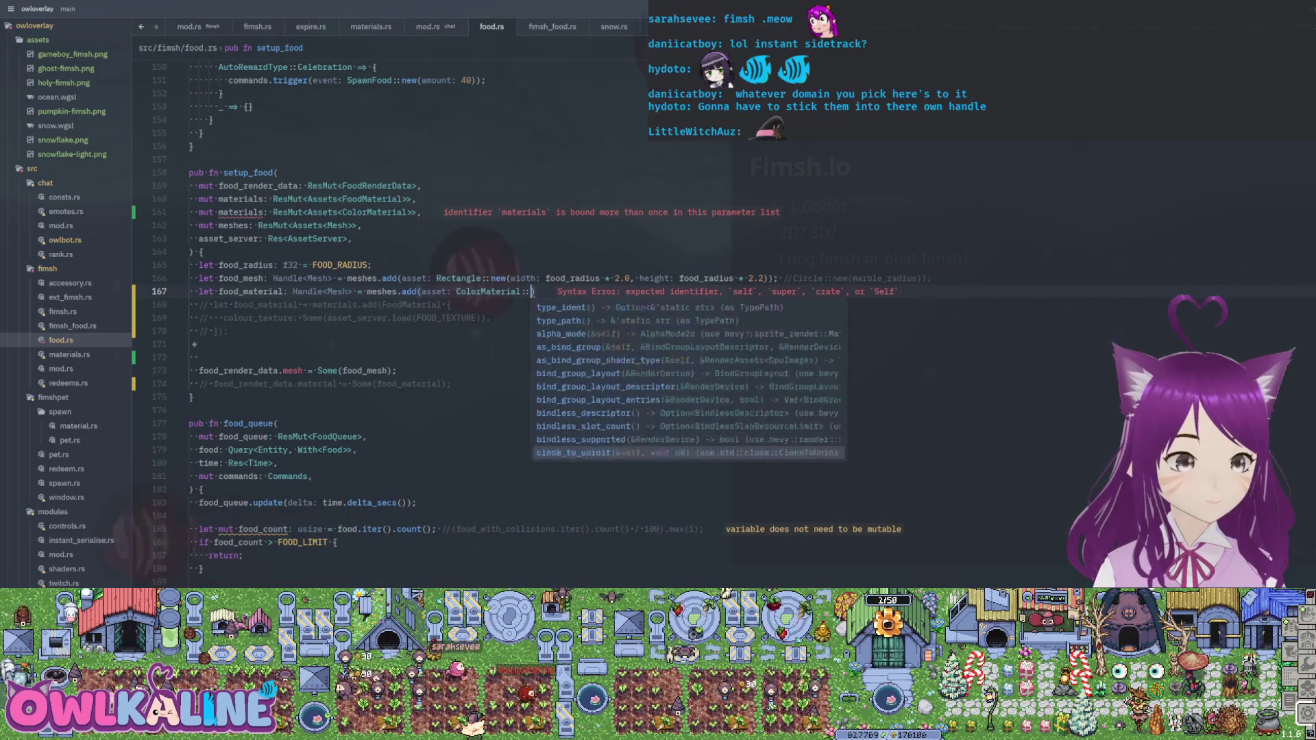
pyautogui.press('Down')
pyautogui.press('Down')
pyautogui.press('Down')
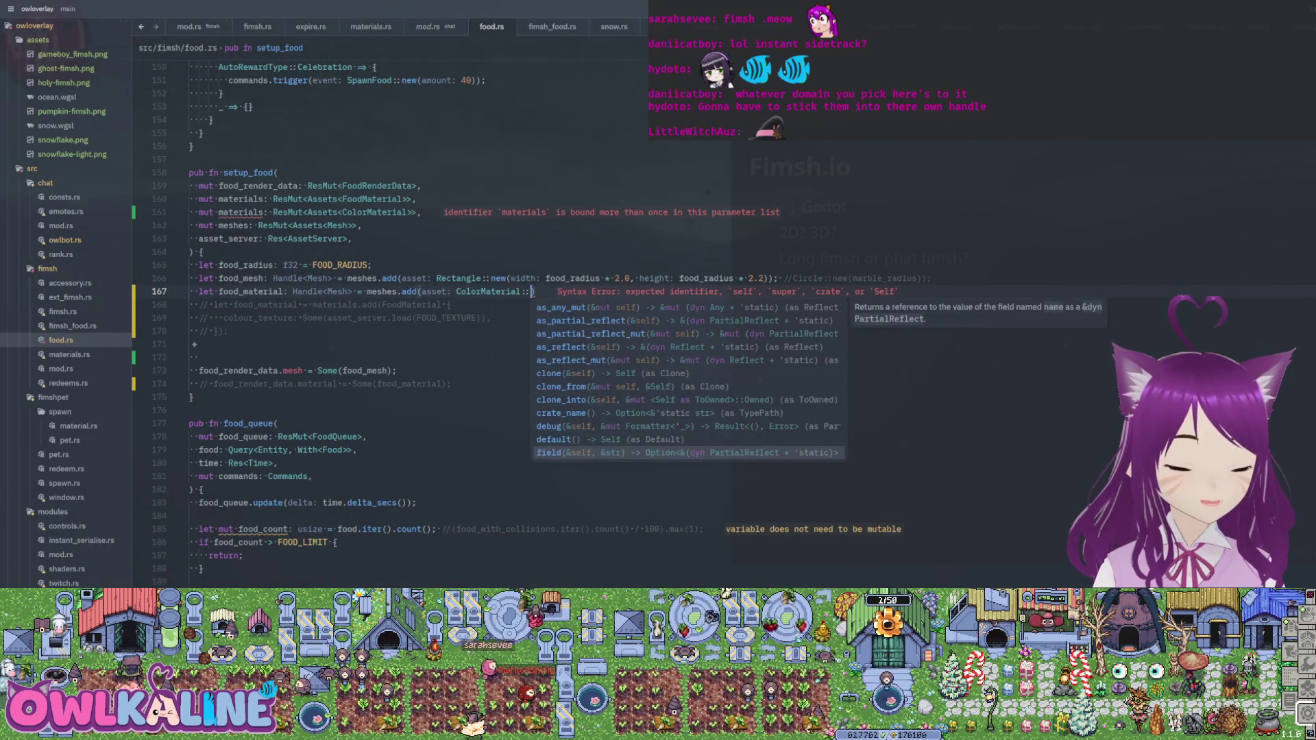
pyautogui.press('Down')
pyautogui.press('Down')
pyautogui.press('Down')
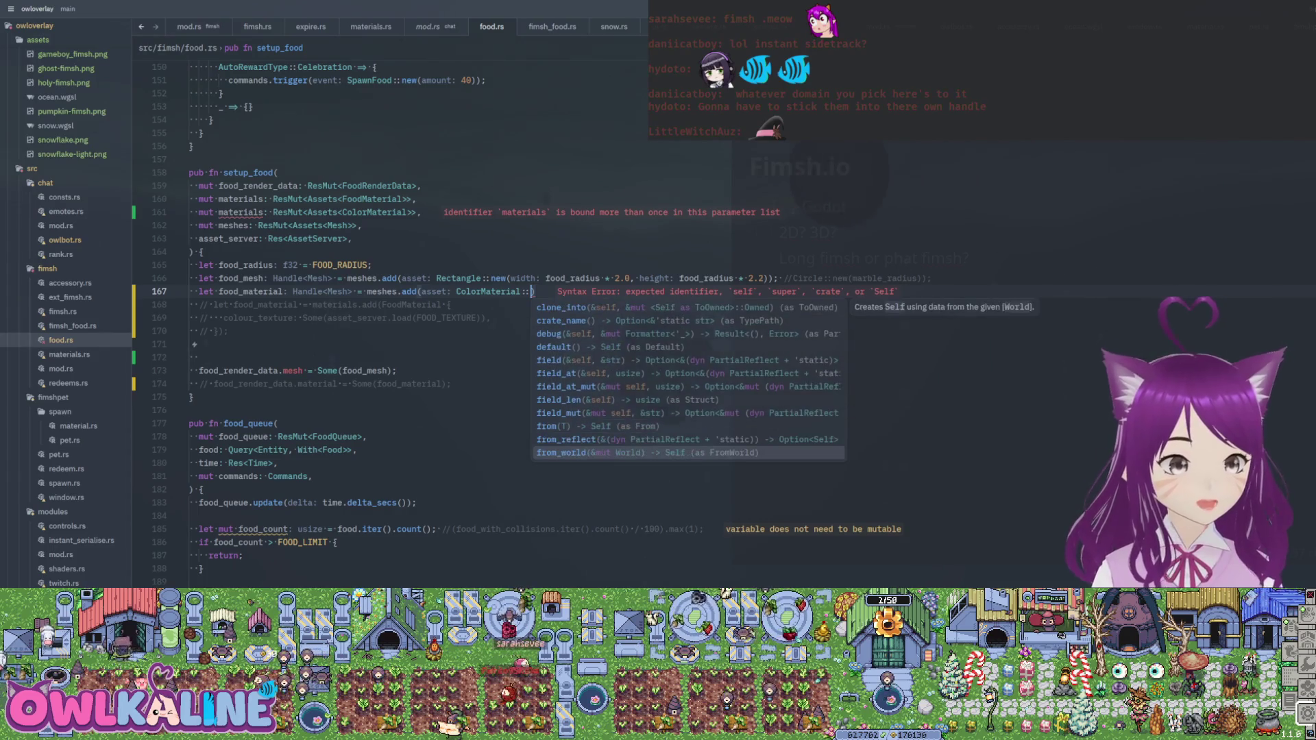
pyautogui.press('BackSpace')
pyautogui.press('BackSpace')
pyautogui.press('BackSpace')
pyautogui.press('BackSpace')
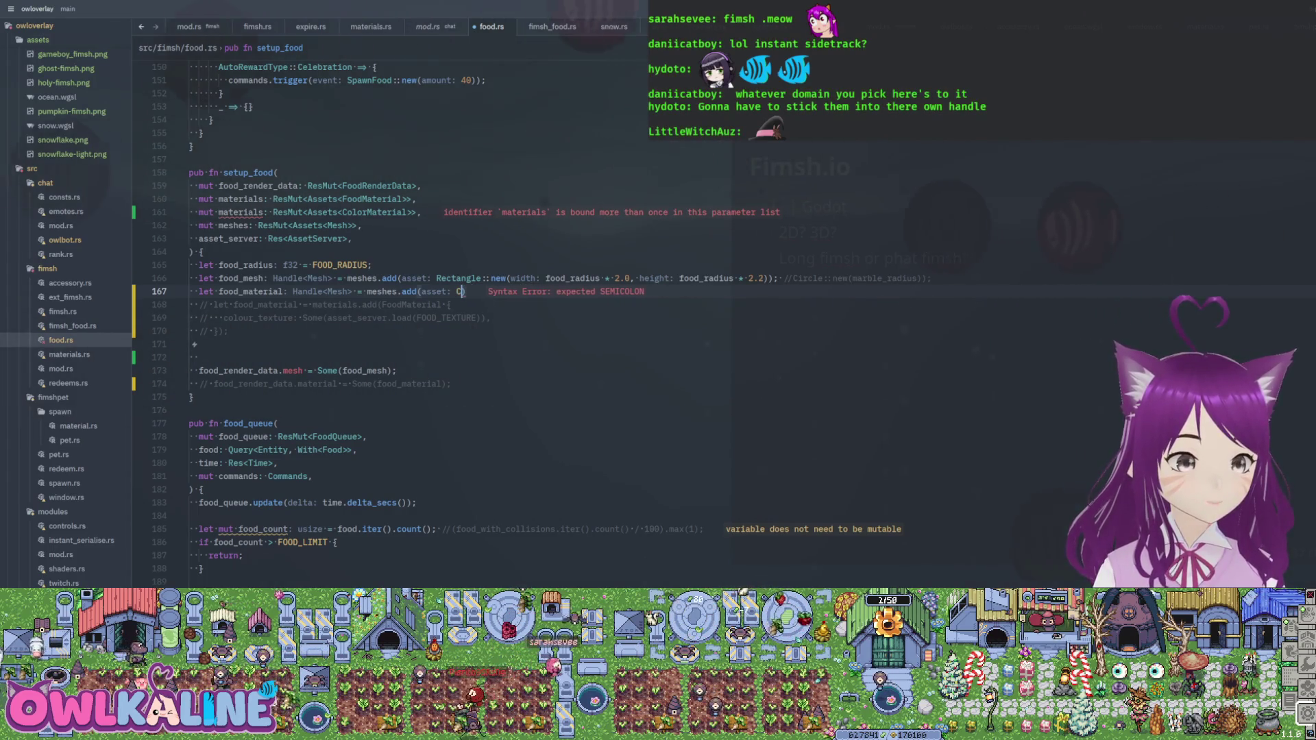
# - Try Material2d as the meshes.add argument from the Material suggestions, then remove it
pyautogui.write('Material')
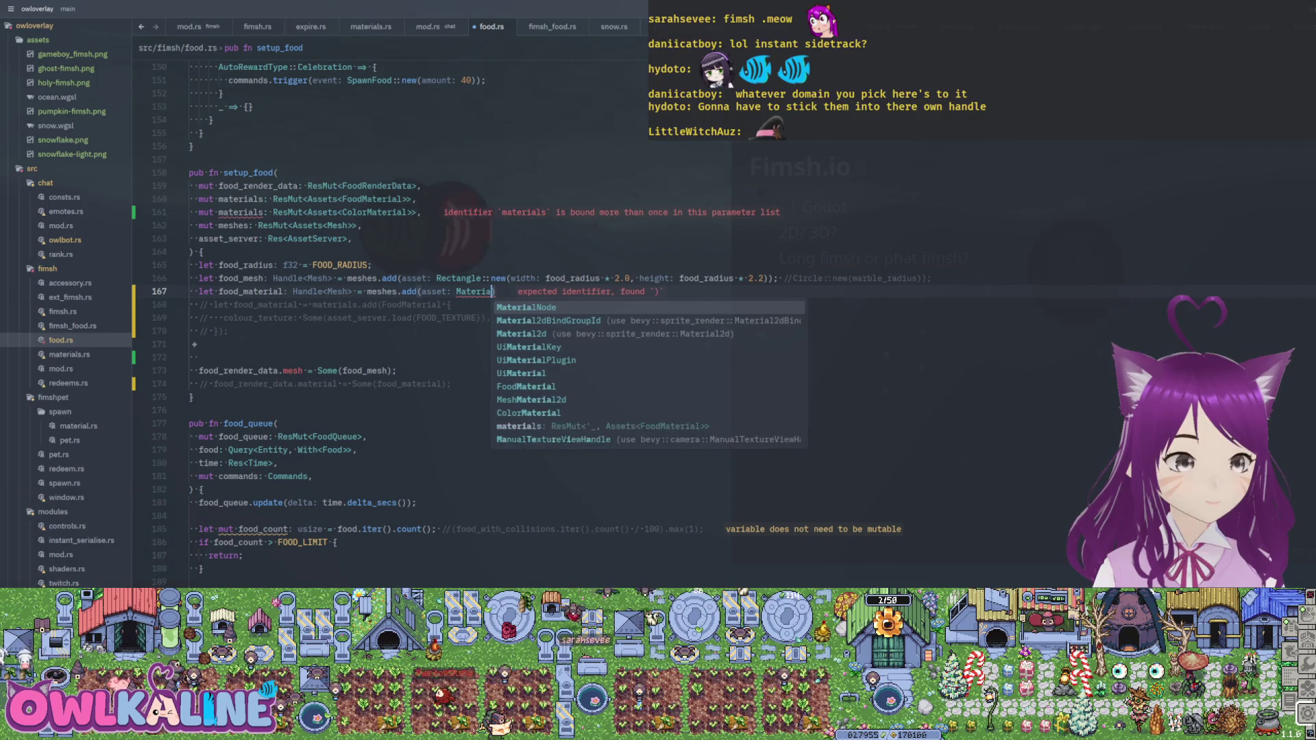
pyautogui.press('Down')
pyautogui.press('Down')
pyautogui.press('Down')
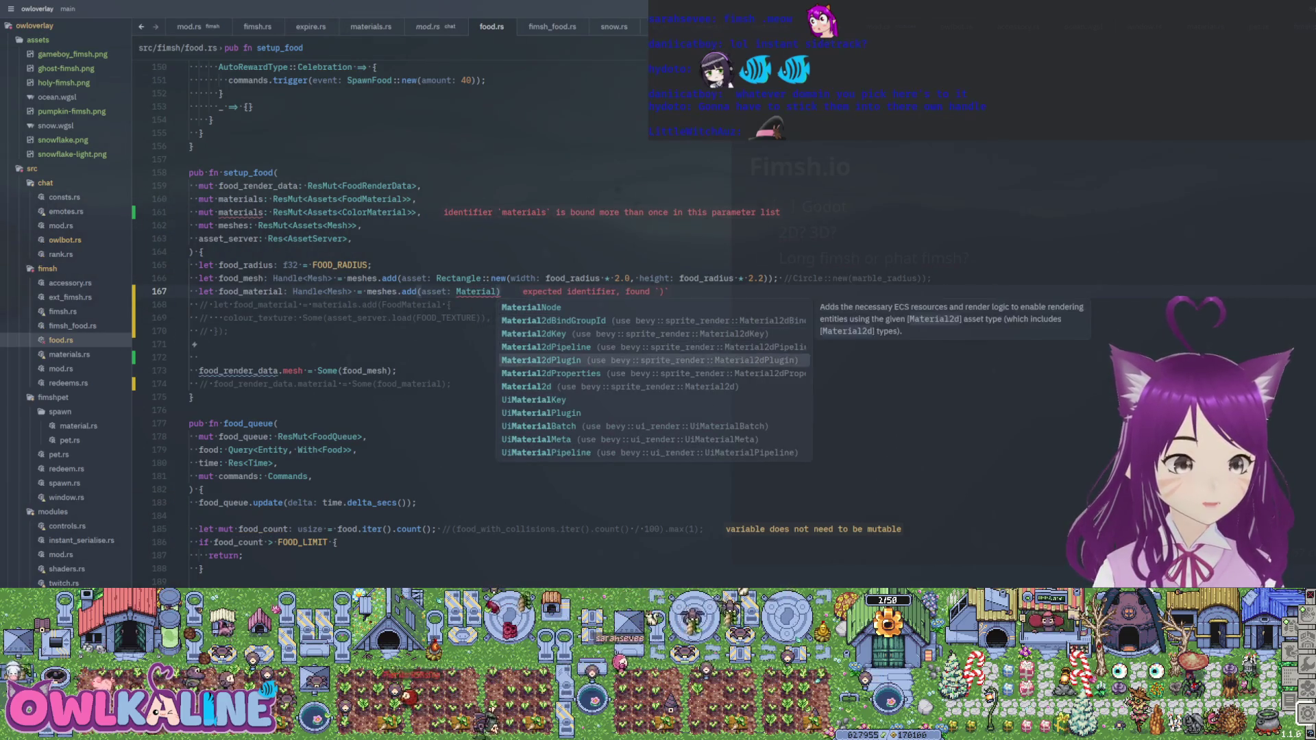
pyautogui.press('Down')
pyautogui.press('Down')
pyautogui.press('Down')
pyautogui.press('Down')
pyautogui.press('Down')
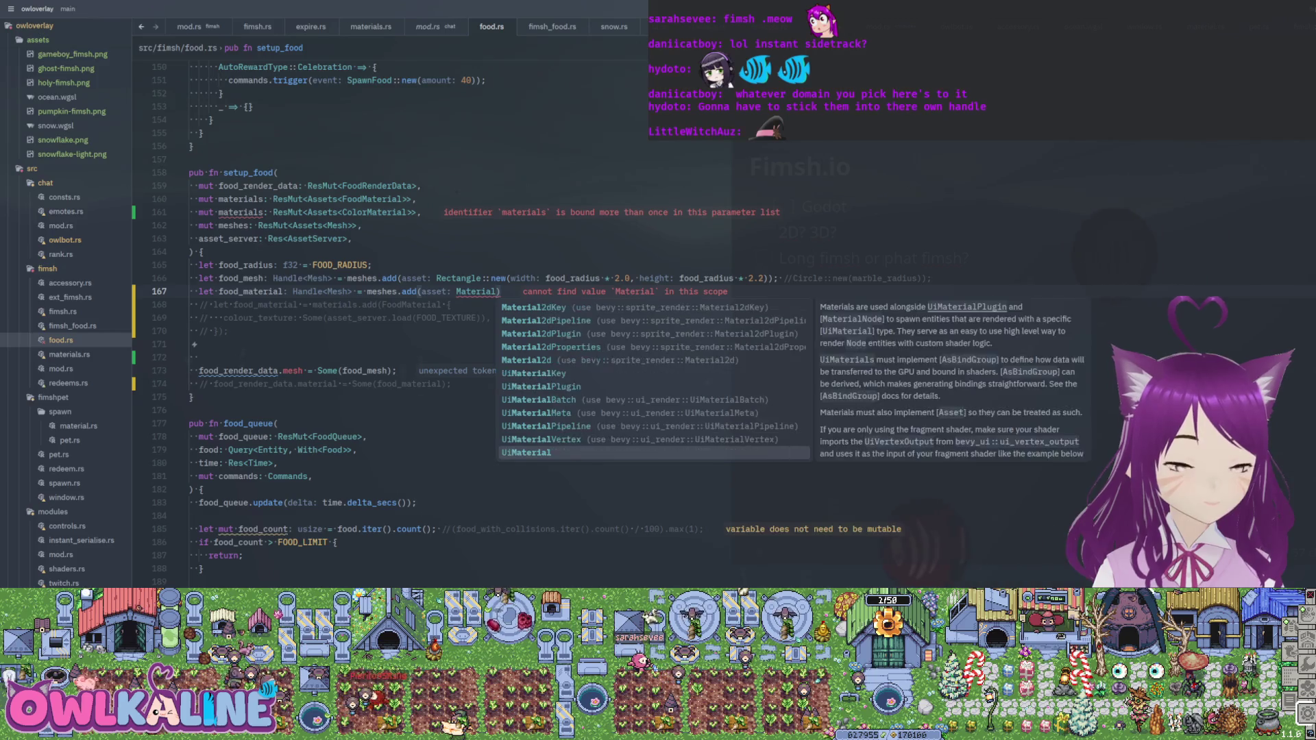
pyautogui.press('Down')
pyautogui.press('Down')
pyautogui.press('Down')
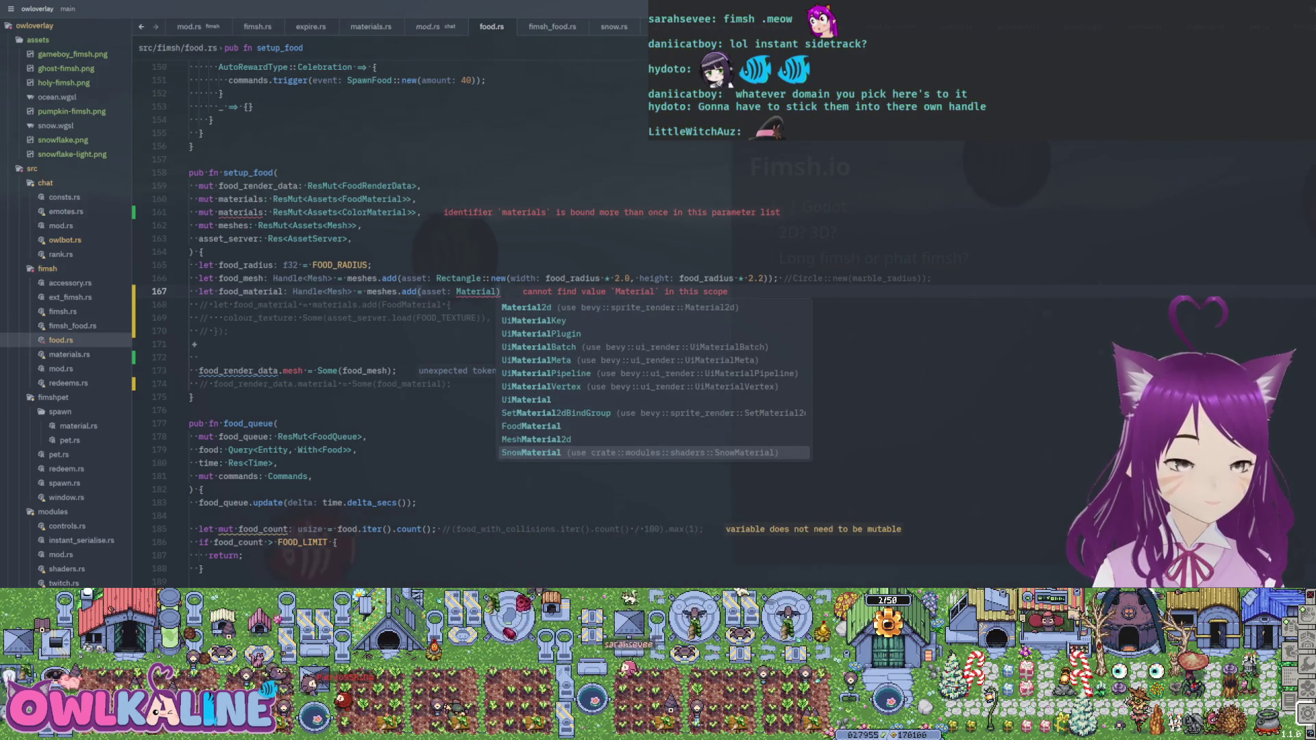
pyautogui.press('Down')
pyautogui.press('Down')
pyautogui.press('Down')
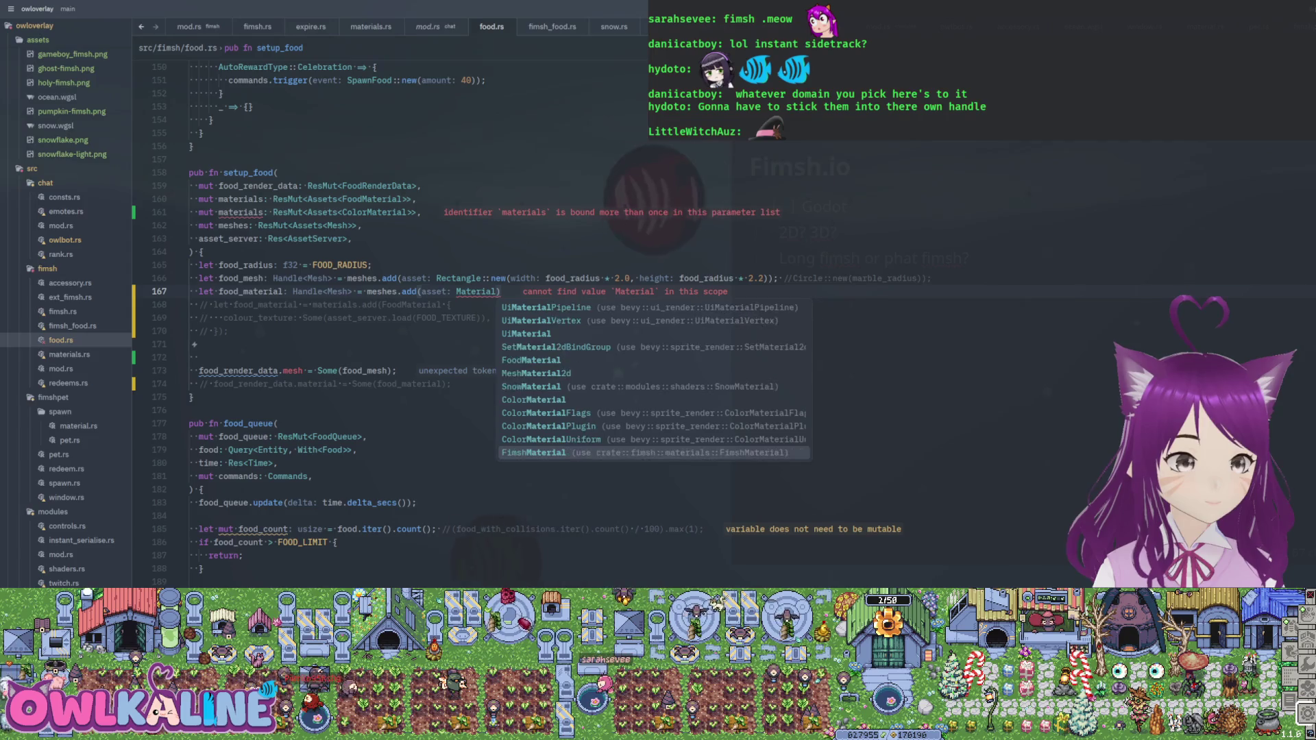
pyautogui.press('Down')
pyautogui.press('Down')
pyautogui.press('Down')
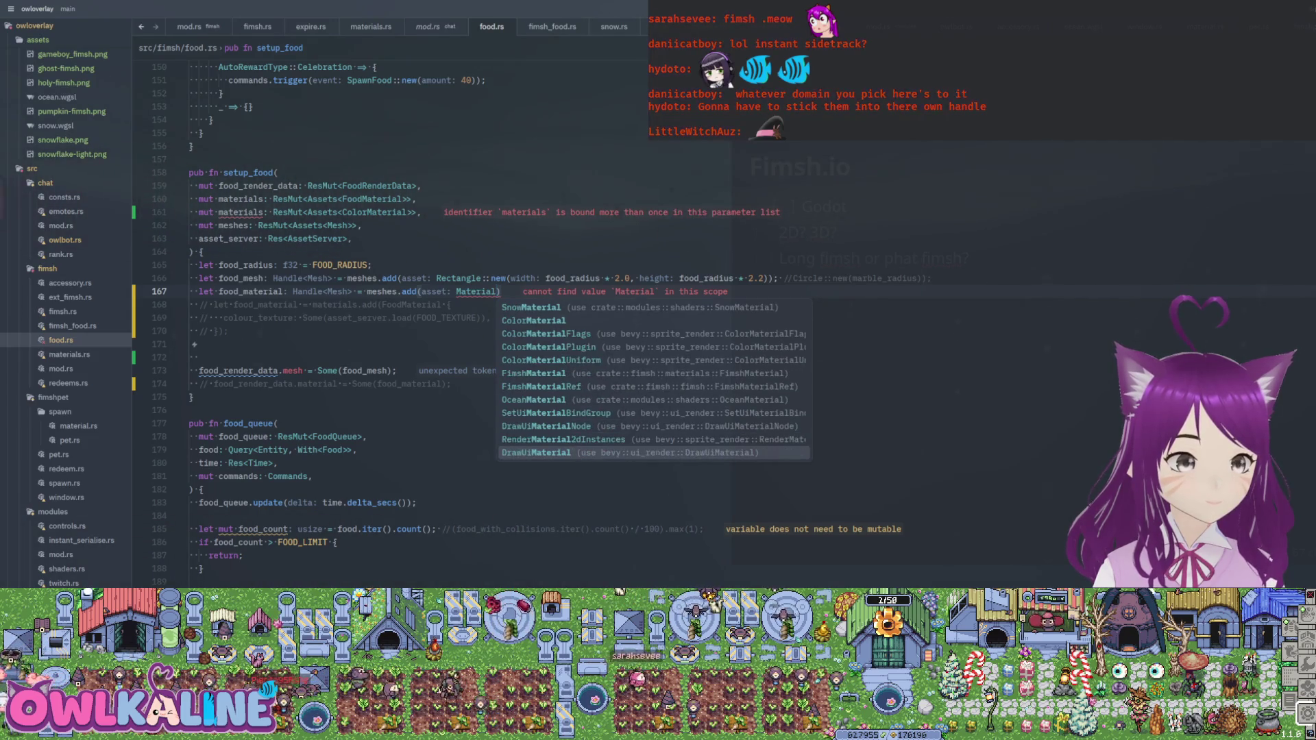
pyautogui.press('Down')
pyautogui.press('Down')
pyautogui.press('Down')
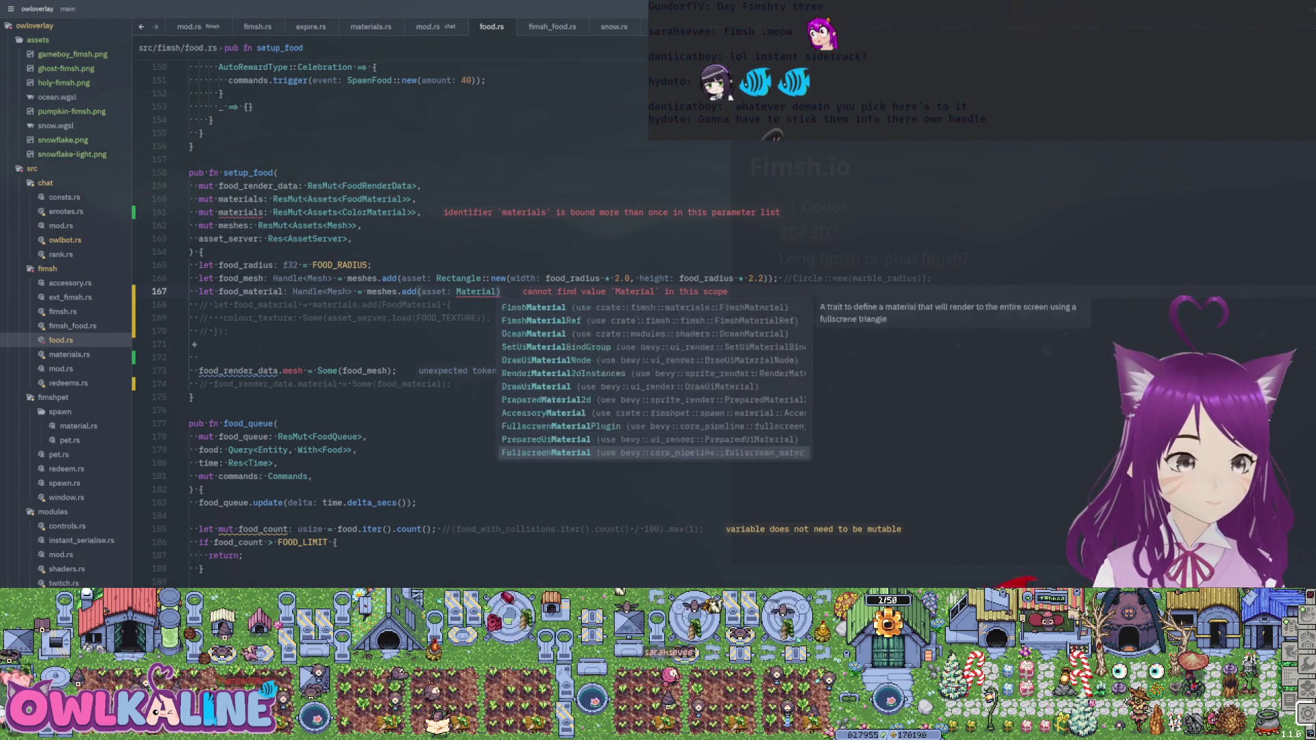
pyautogui.press('Down')
pyautogui.press('Down')
pyautogui.press('Down')
pyautogui.press('Down')
pyautogui.press('Down')
pyautogui.press('Down')
pyautogui.press('Down')
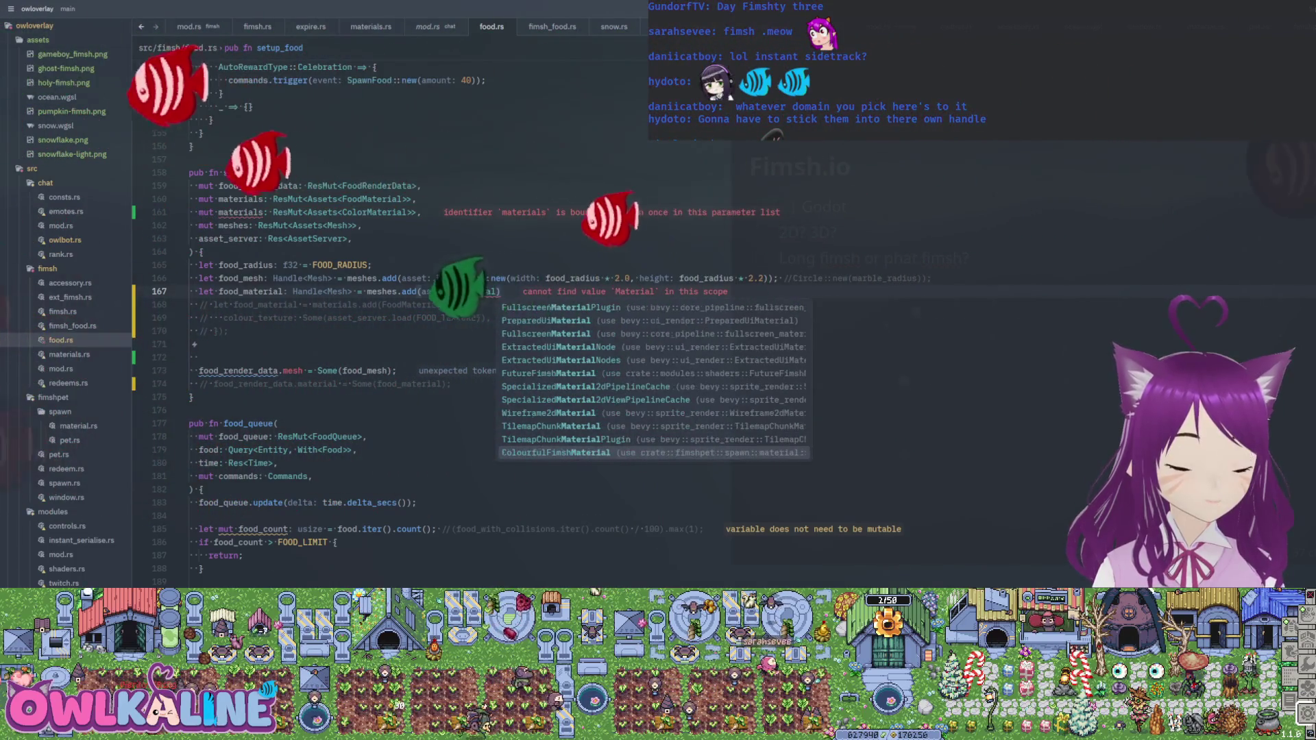
pyautogui.press('Down')
pyautogui.press('Down')
pyautogui.press('Up')
pyautogui.press('Down')
pyautogui.press('Down')
pyautogui.press('Down')
pyautogui.press('Down')
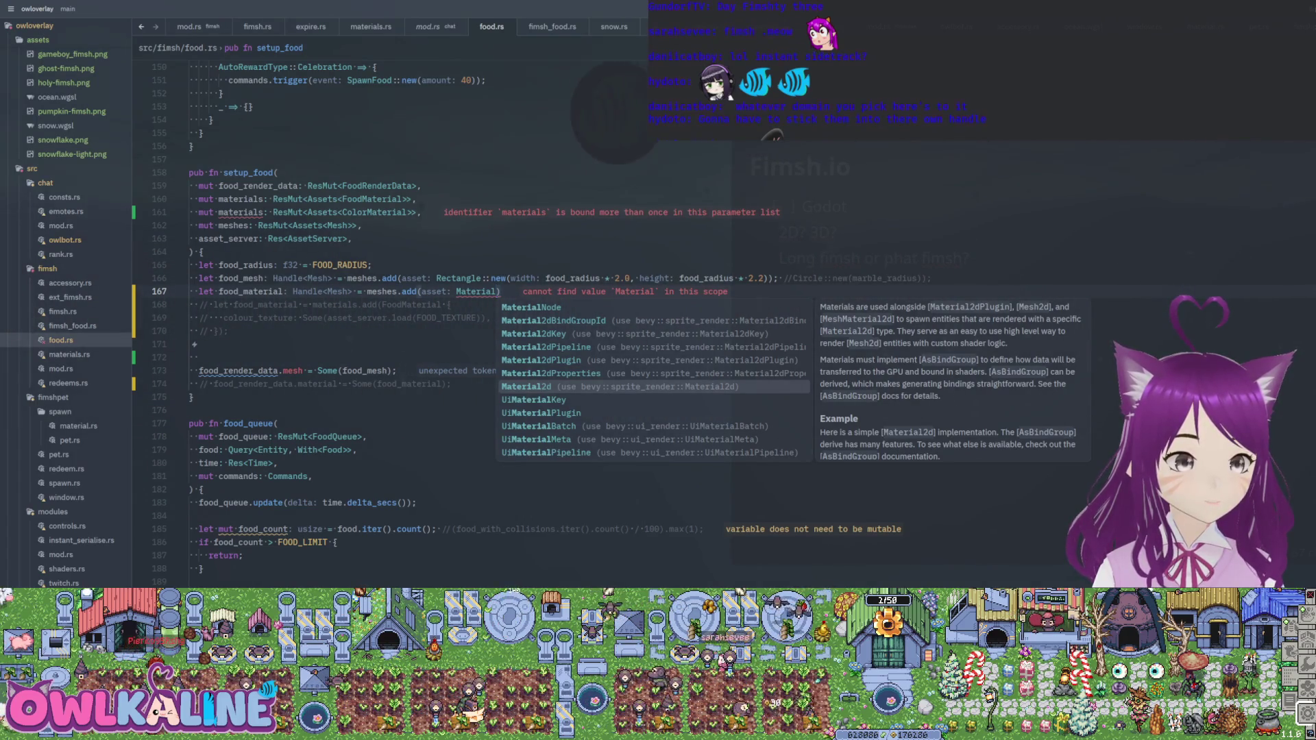
pyautogui.press('Return')
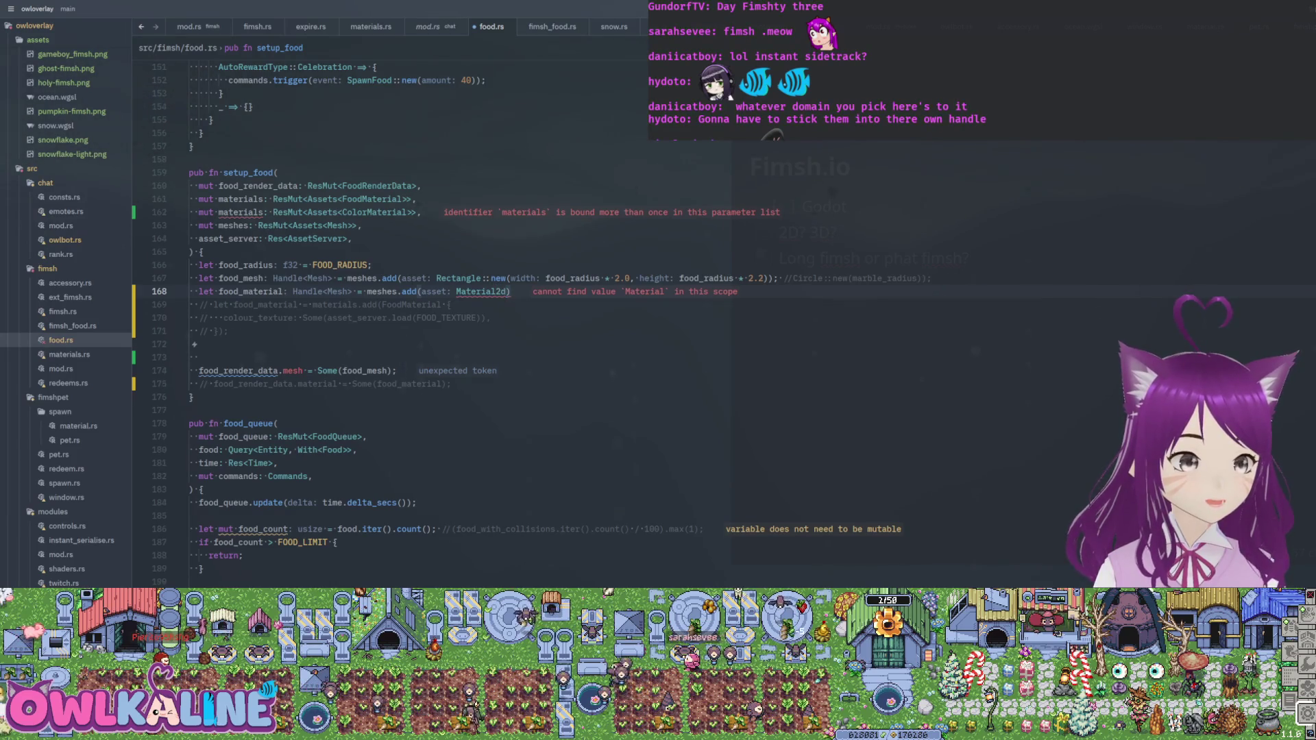
pyautogui.write('::')
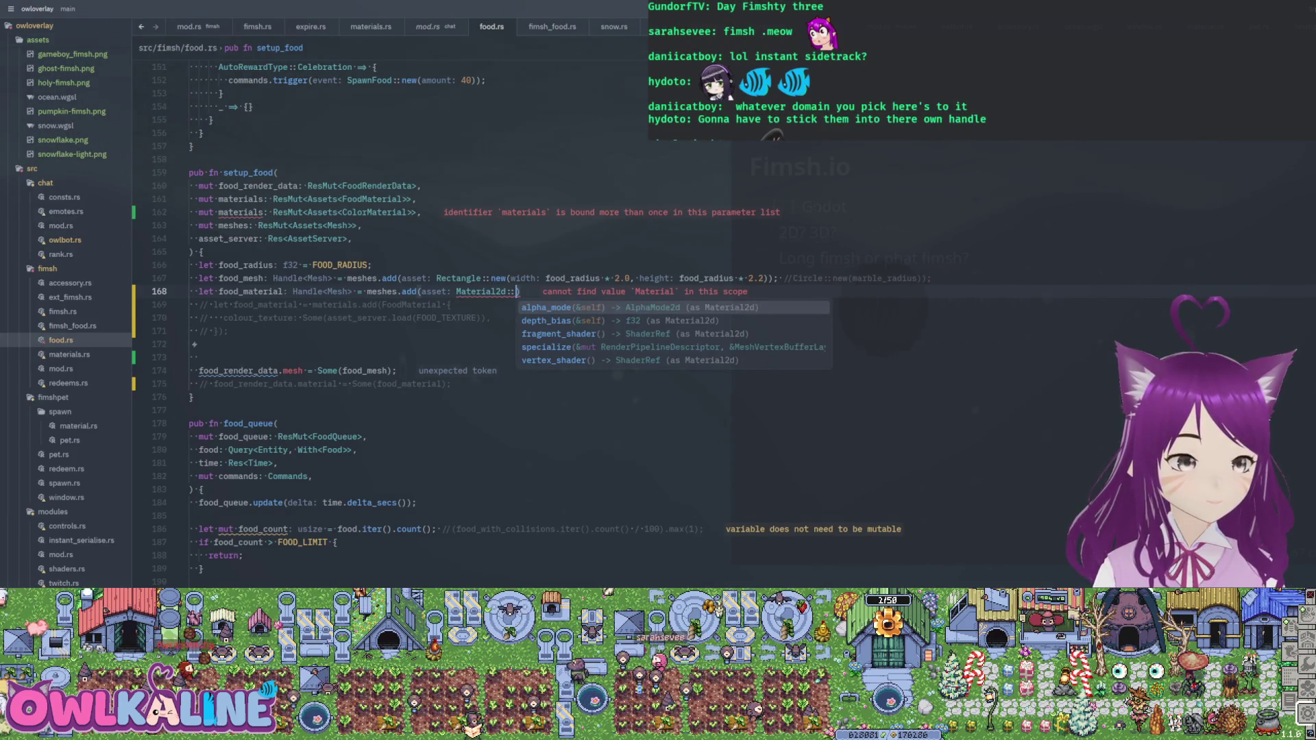
pyautogui.press('BackSpace')
pyautogui.press('BackSpace')
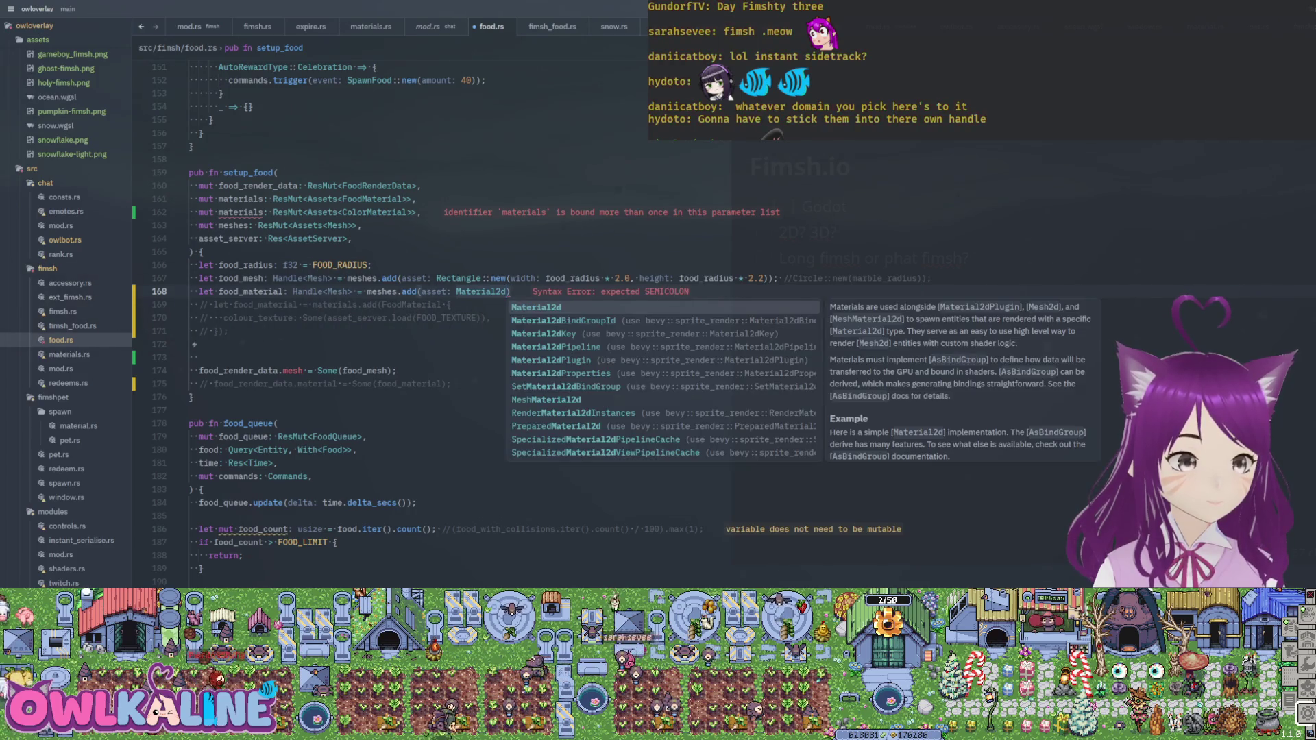
pyautogui.press('BackSpace')
pyautogui.press('BackSpace')
pyautogui.press('BackSpace')
# - Try ColorMaterial:: with partial function names, then save food.rs
pyautogui.write('ColorM')
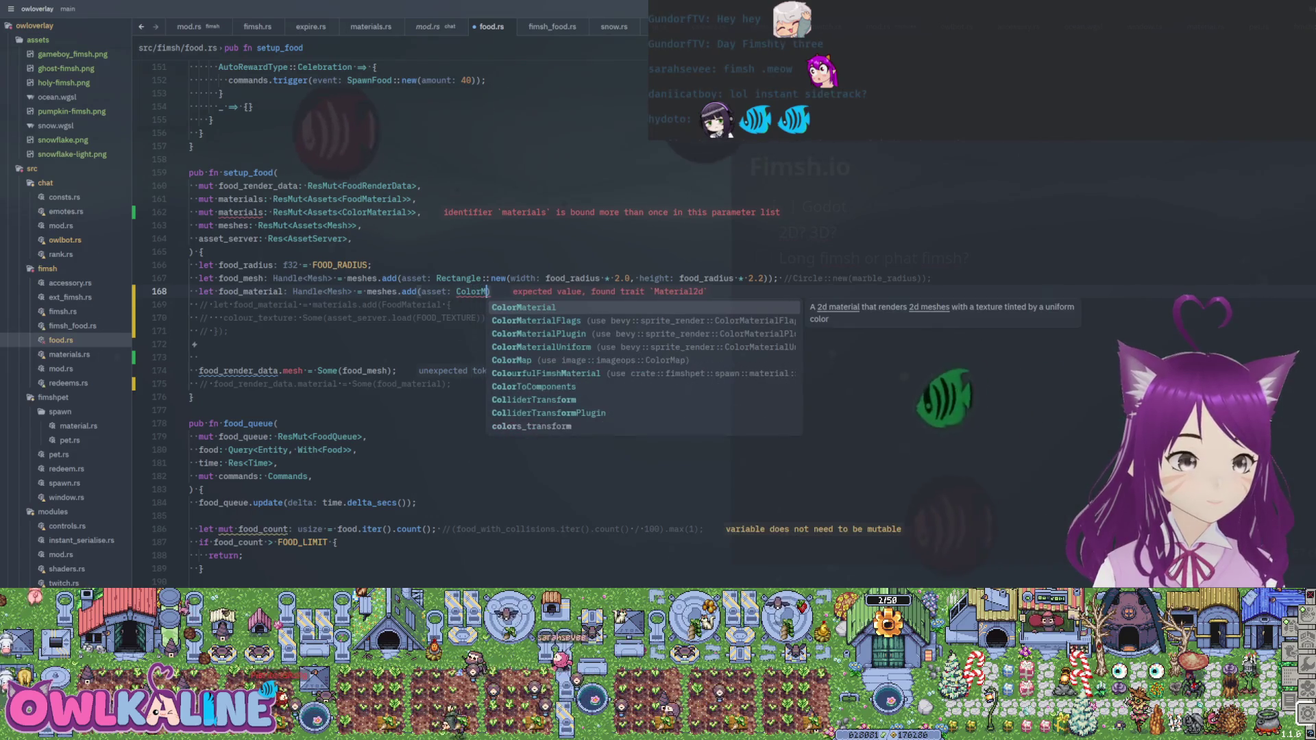
pyautogui.press('Tab')
pyautogui.write('::')
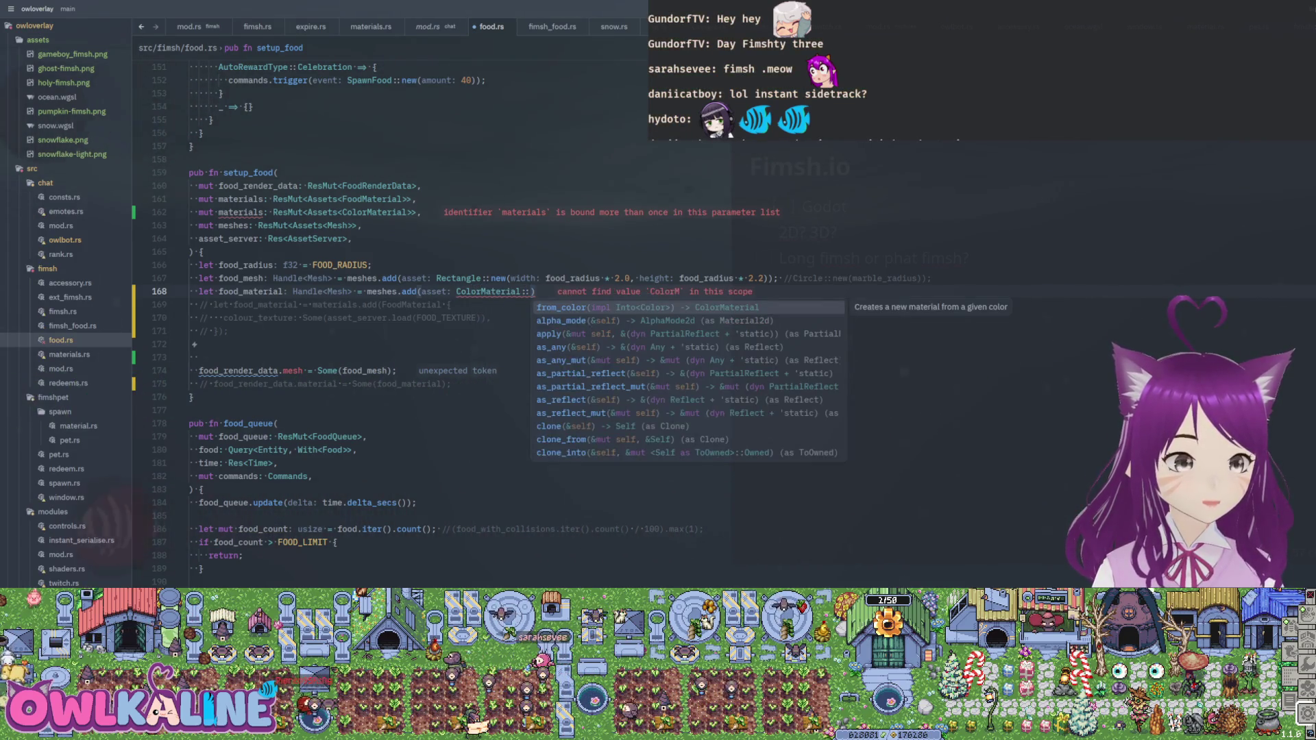
pyautogui.press('Down')
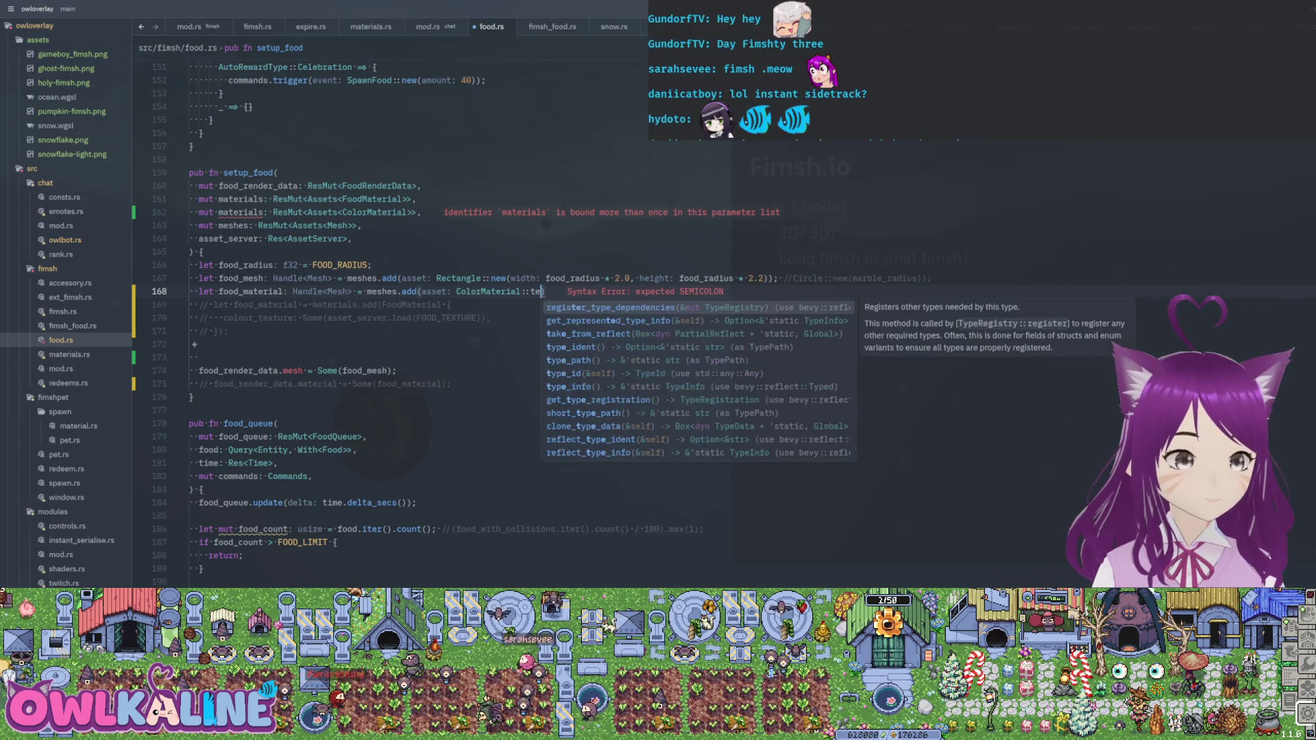
pyautogui.write('te')
pyautogui.press('BackSpace')
pyautogui.press('BackSpace')
pyautogui.write('fro')
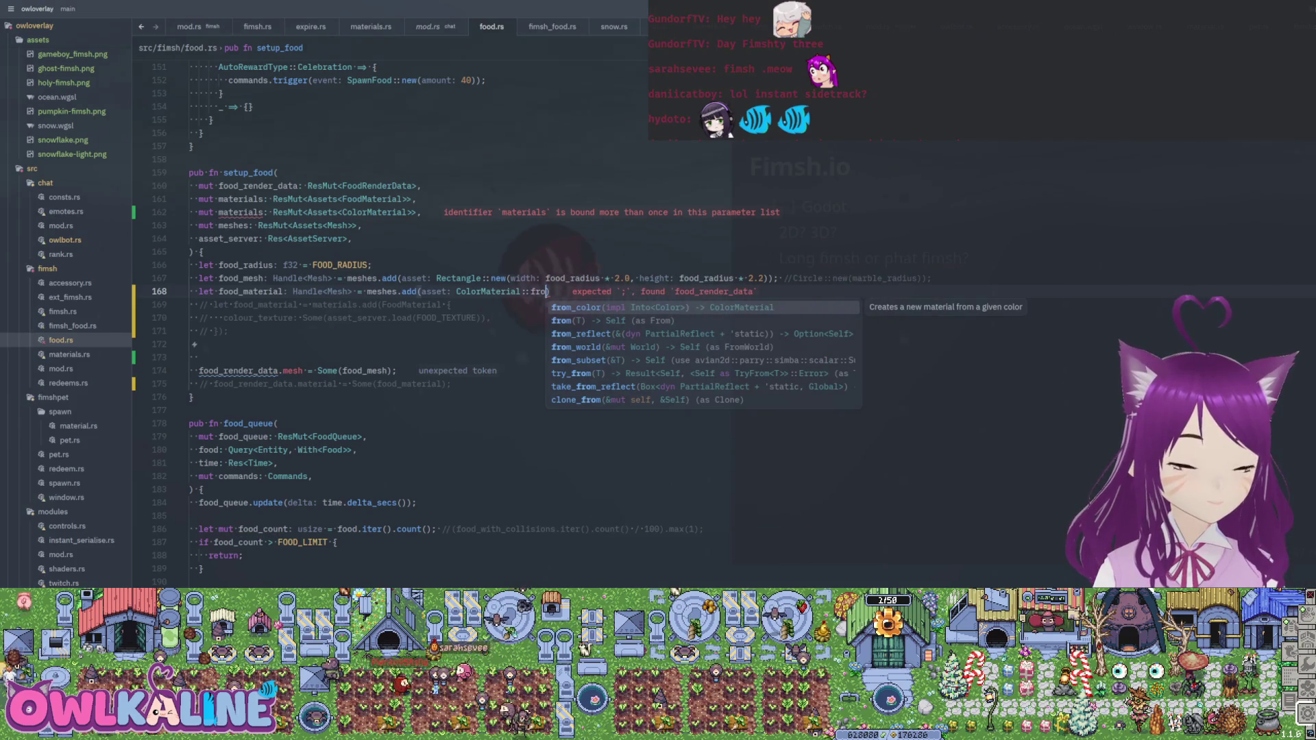
pyautogui.press('BackSpace')
pyautogui.press('BackSpace')
pyautogui.press('BackSpace')
pyautogui.hotkey('ctrl', 's')
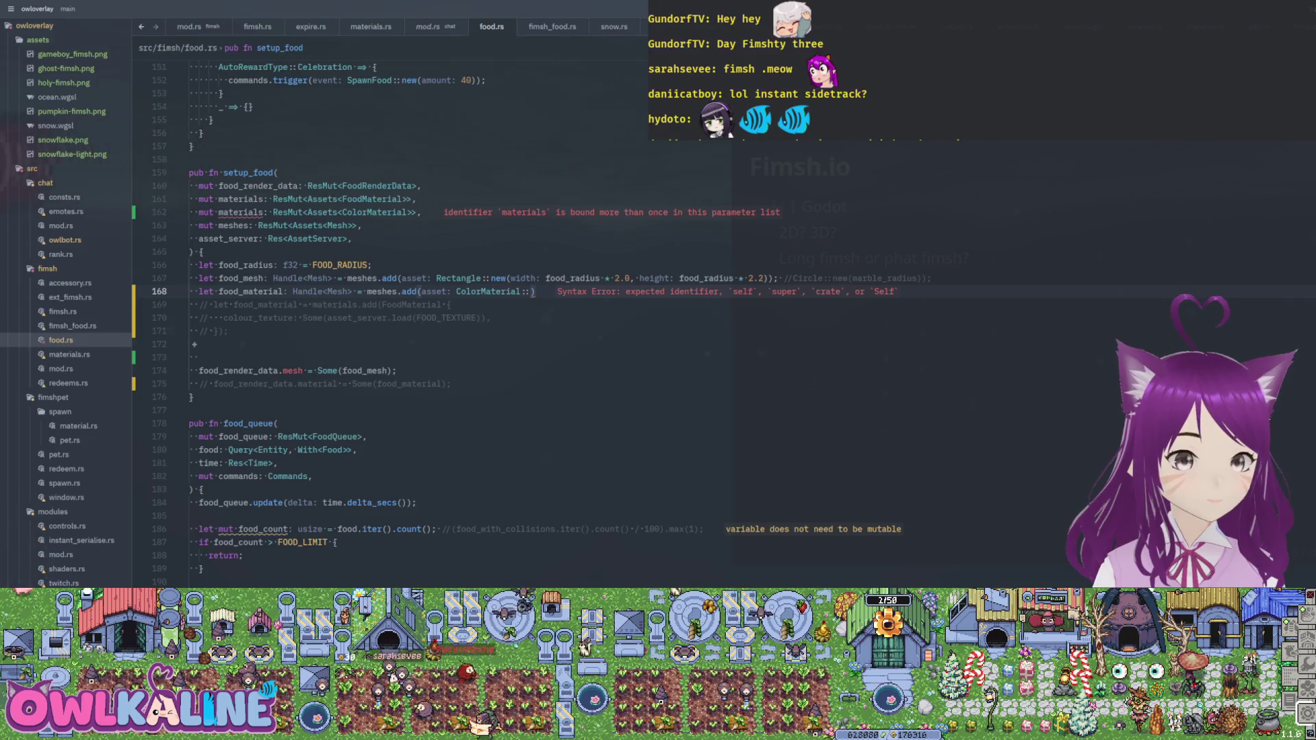
# - Browse ColorMaterial's associated functions, then clear the argument leaving meshes.add() empty
pyautogui.write(':')
pyautogui.press('Down')
pyautogui.press('Down')
pyautogui.press('Down')
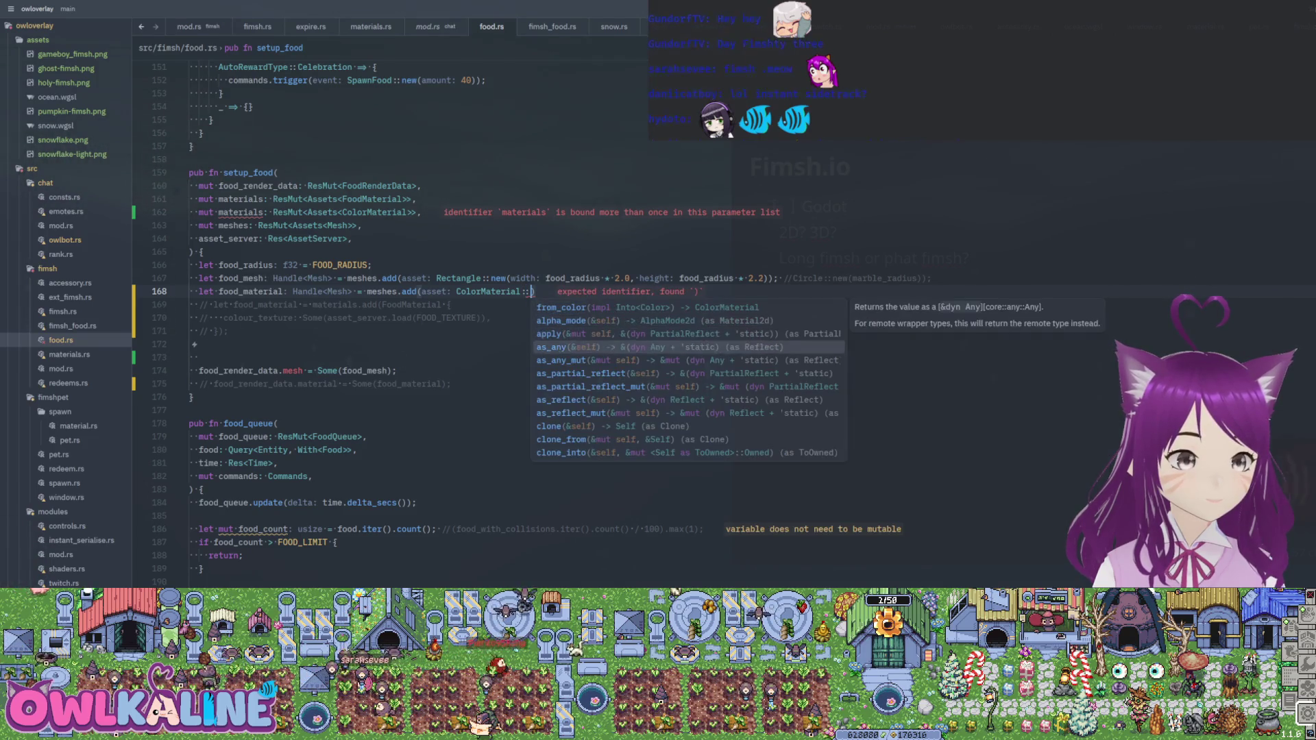
pyautogui.press('Down')
pyautogui.press('Down')
pyautogui.press('Down')
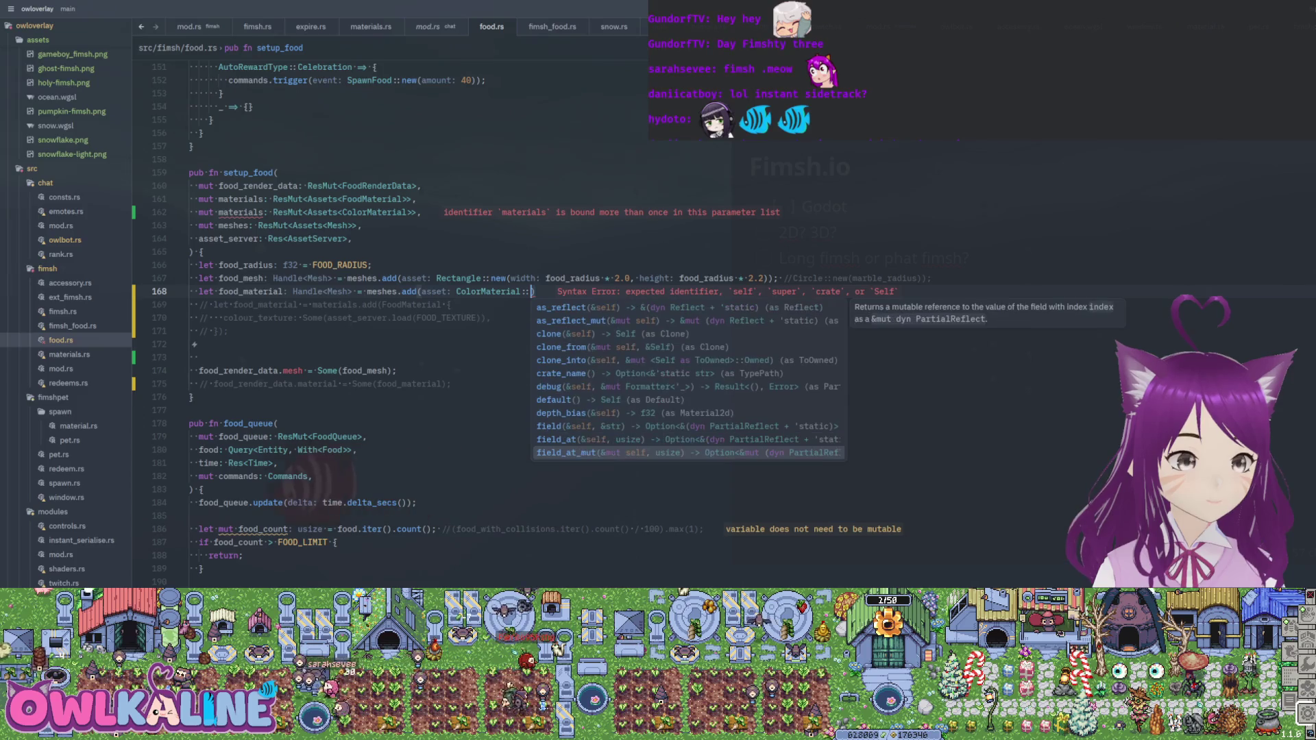
pyautogui.press('Down')
pyautogui.press('Down')
pyautogui.press('Down')
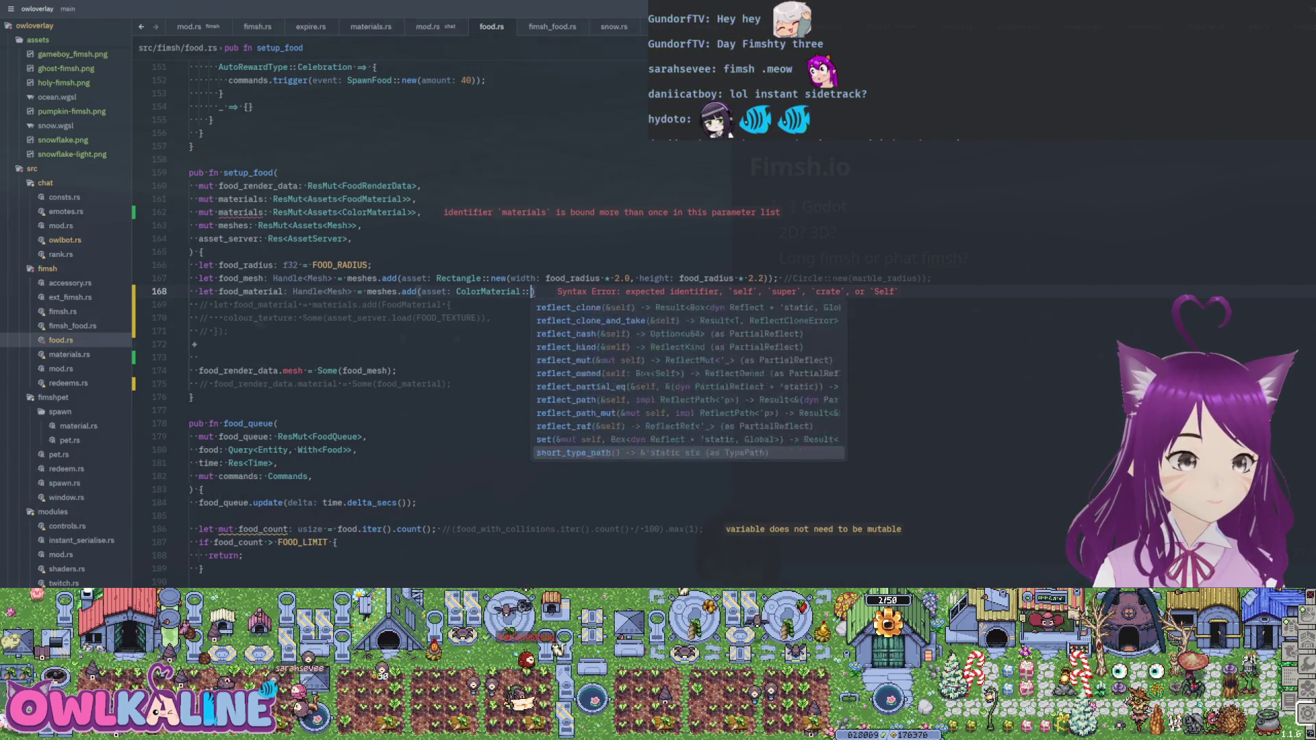
pyautogui.press('Down')
pyautogui.press('Down')
pyautogui.press('Down')
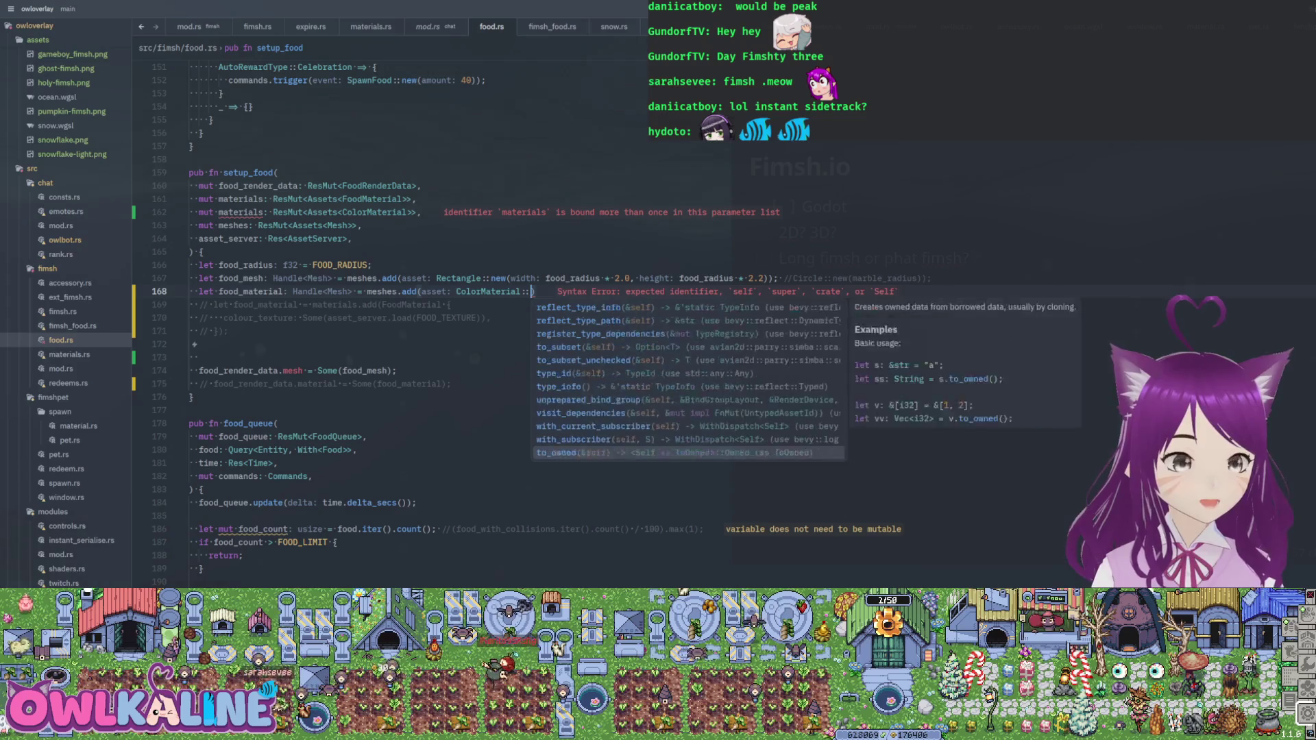
pyautogui.press('Escape')
pyautogui.hotkey('ctrl', 'BackSpace')
pyautogui.hotkey('ctrl', 'BackSpace')
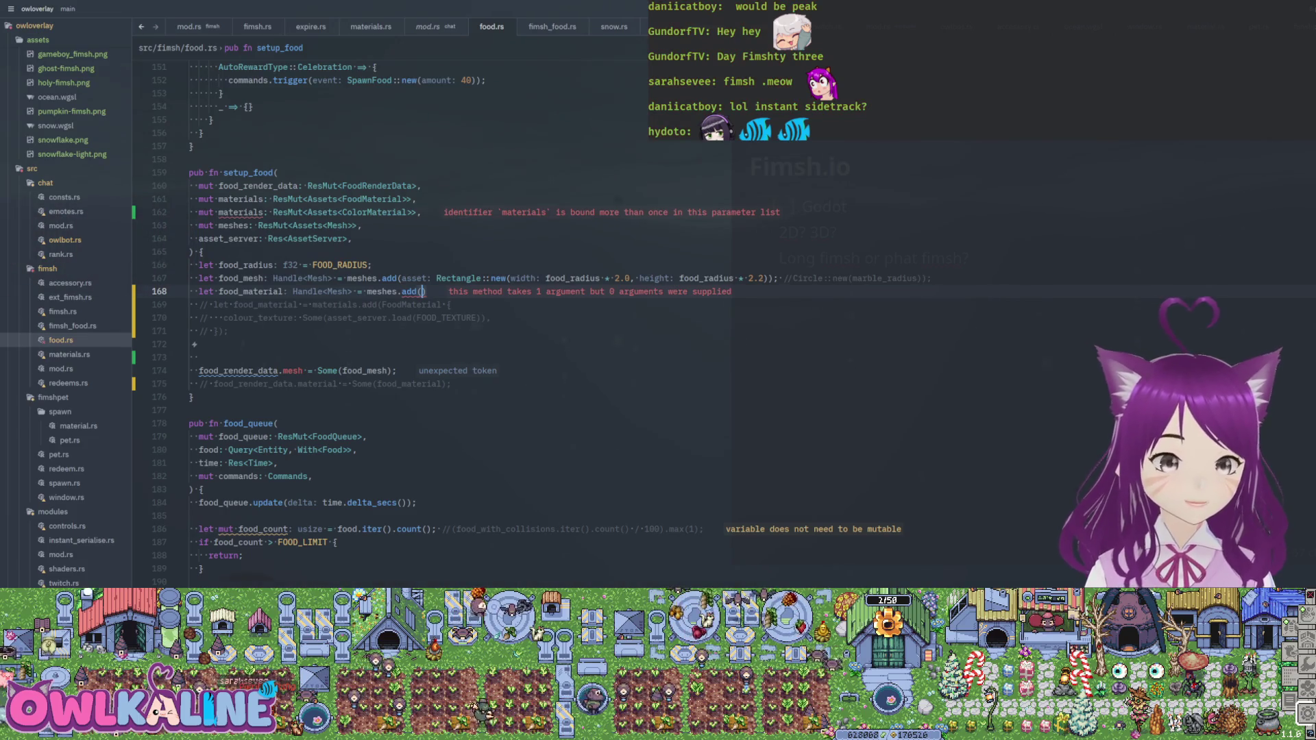
pyautogui.press('Up')
pyautogui.press('Up')
pyautogui.press('Up')
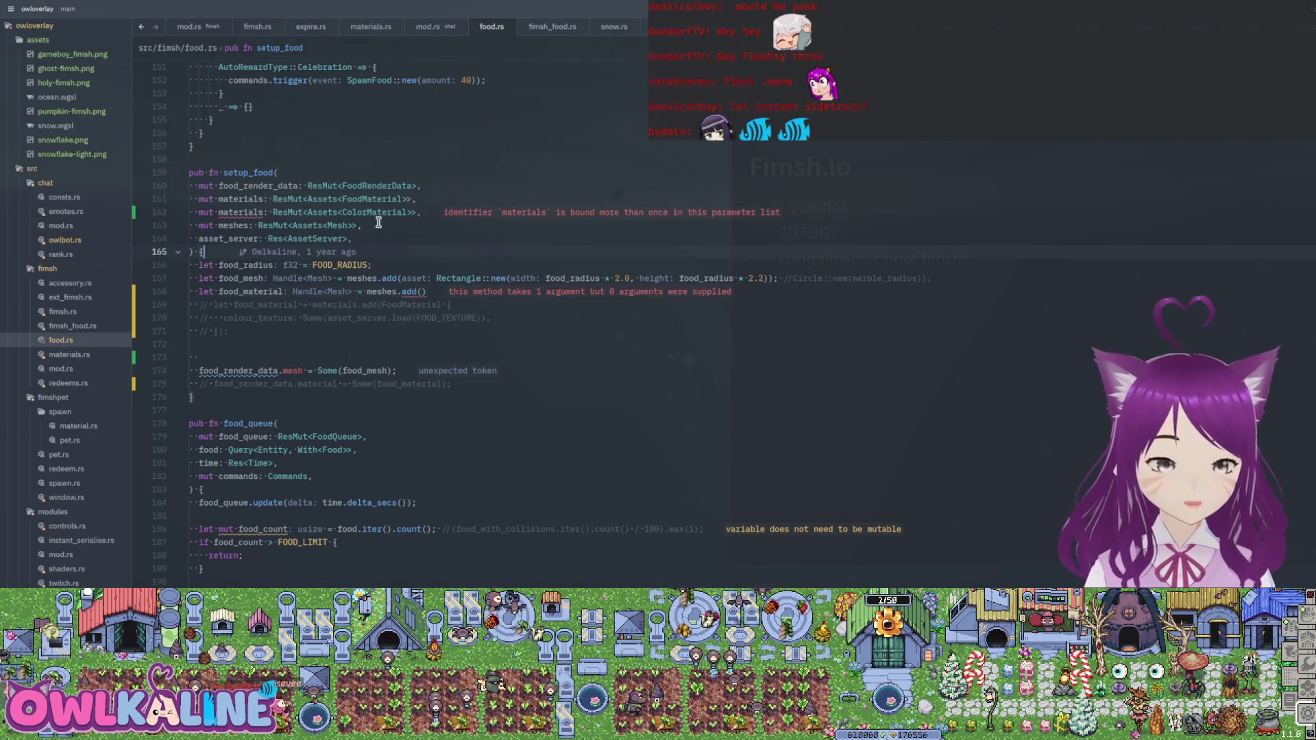
# - Try StandardMaterial on line 162, then revert to ColorMaterial and save
pyautogui.write('Standard')
pyautogui.write('Material')
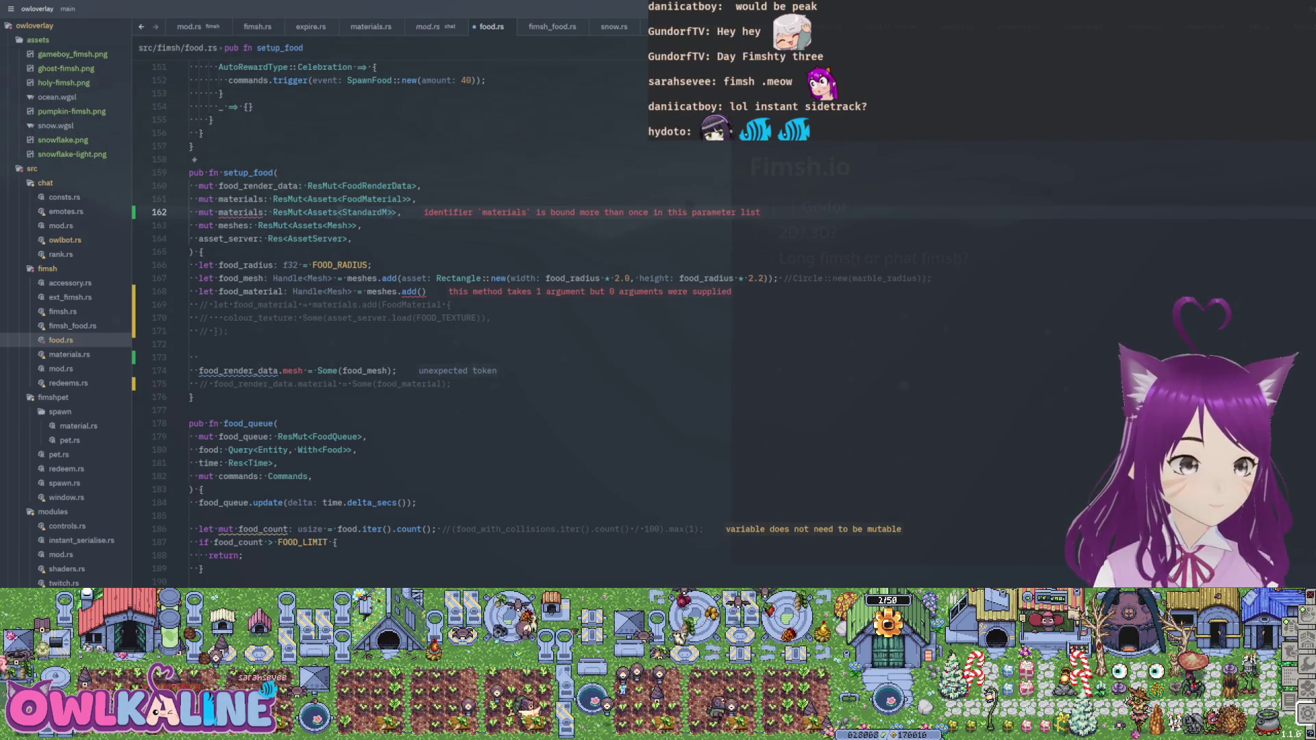
pyautogui.hotkey('ctrl', 's')
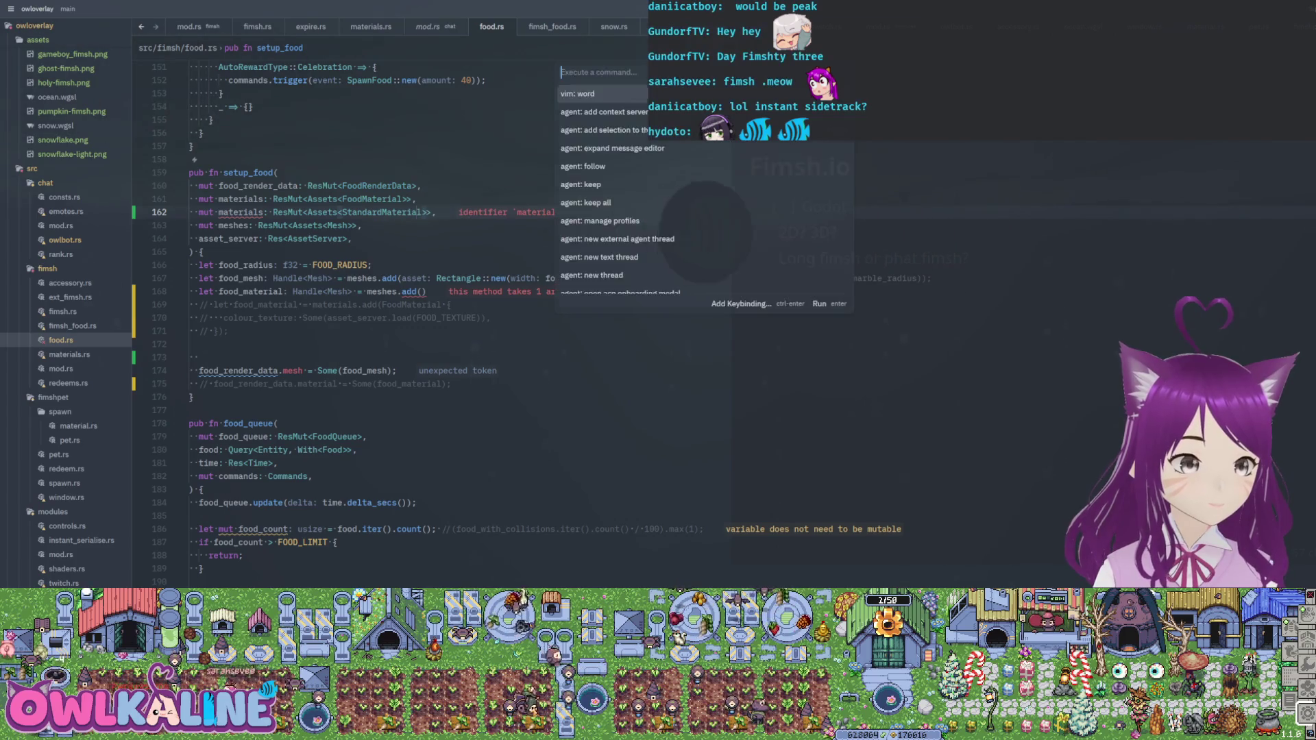
pyautogui.hotkey('ctrl', 'z')
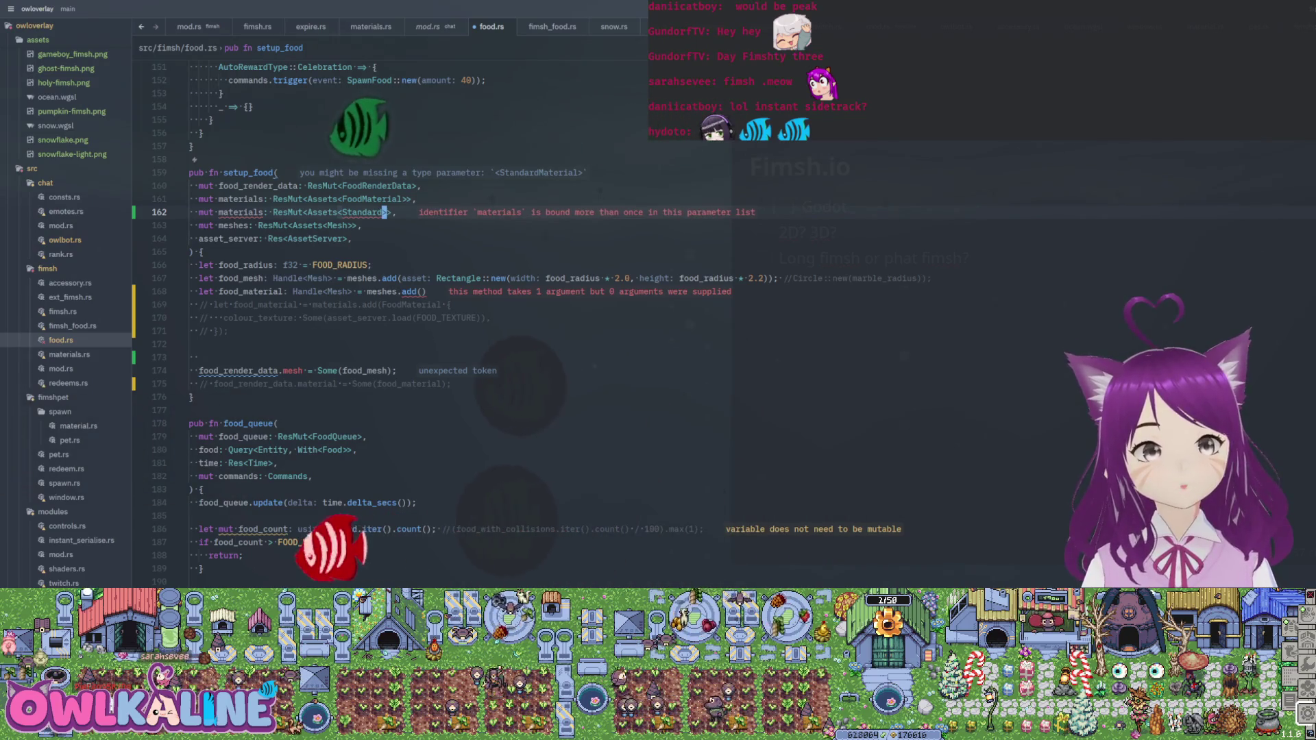
pyautogui.hotkey('ctrl', 'z')
pyautogui.hotkey('ctrl', 's')
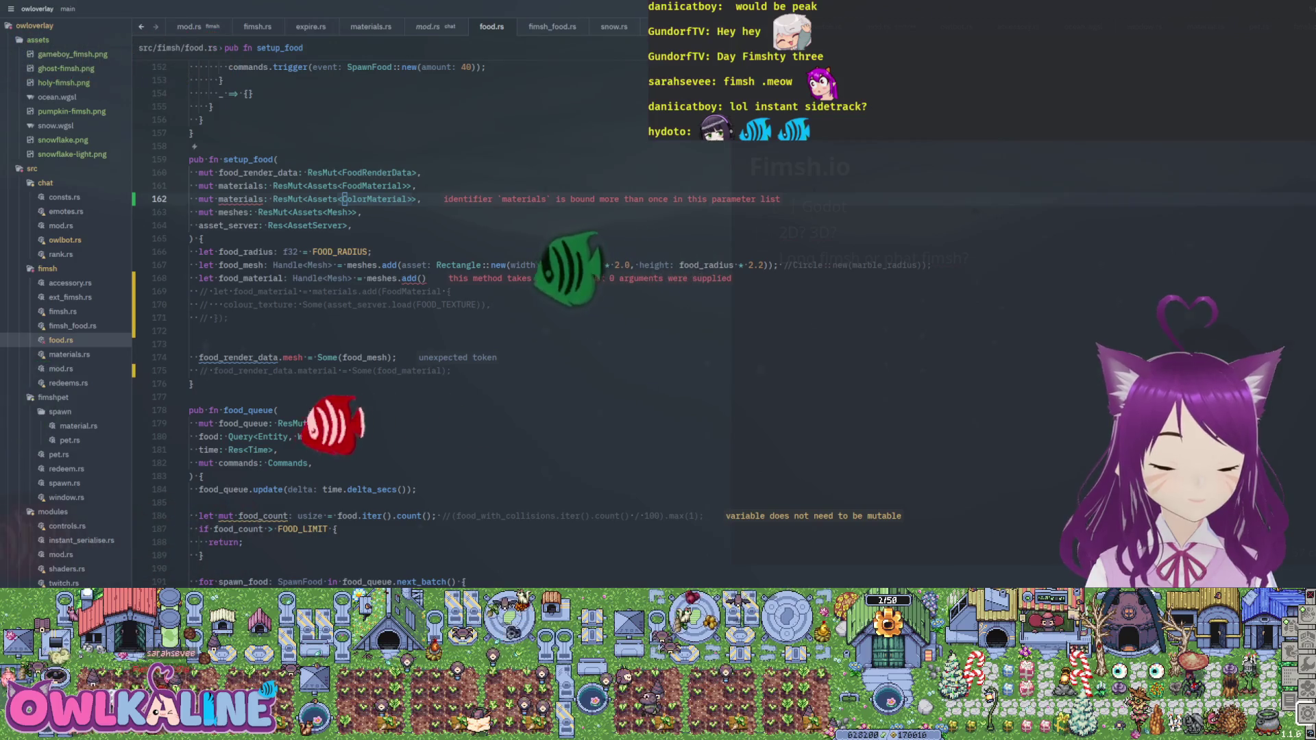
# - Comment out the ColorMaterial parameter and food_material lines, and rename materials to image
pyautogui.hotkey('ctrl', 'z')
pyautogui.write('cwimage')
pyautogui.press('Escape')
pyautogui.hotkey('ctrl', 'shift', 'p')
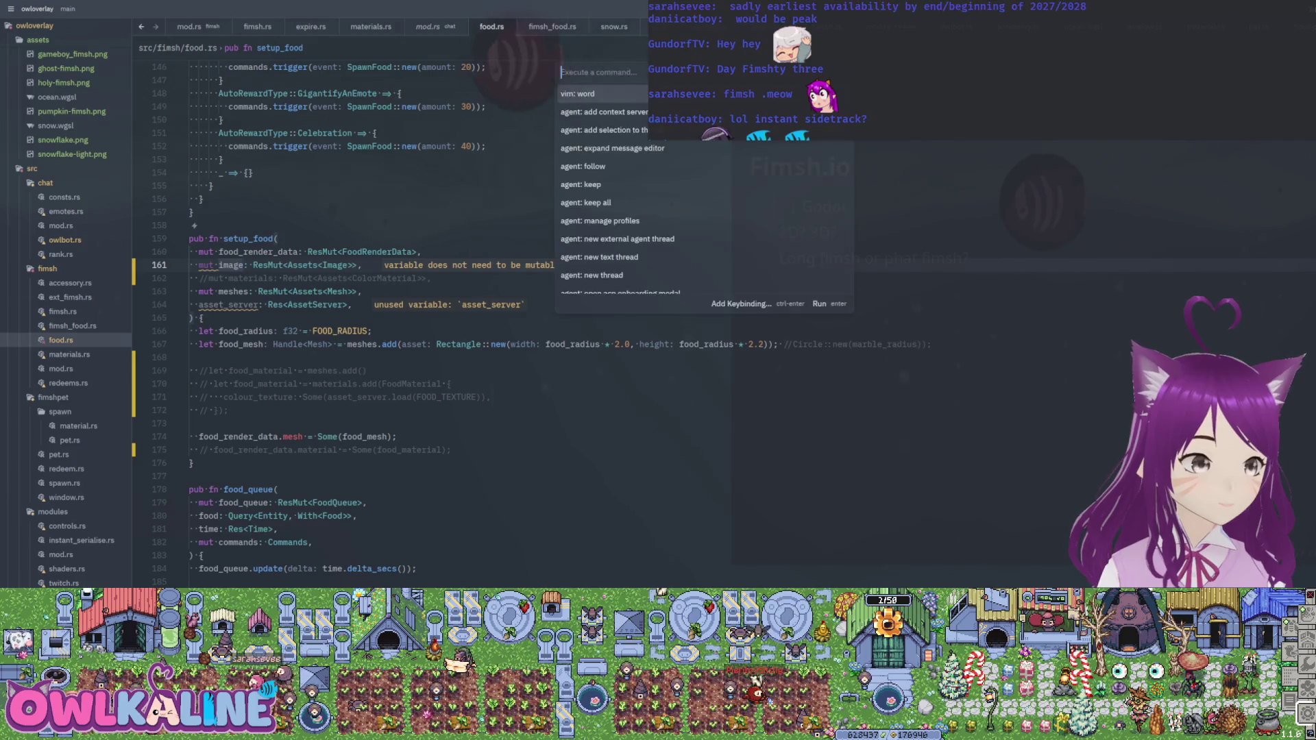
# - Add a new line calling image.add(FOOD_TEXTURE) below the food_mesh line
pyautogui.press('Escape')
pyautogui.press('j')
pyautogui.press('j')
pyautogui.press('j')
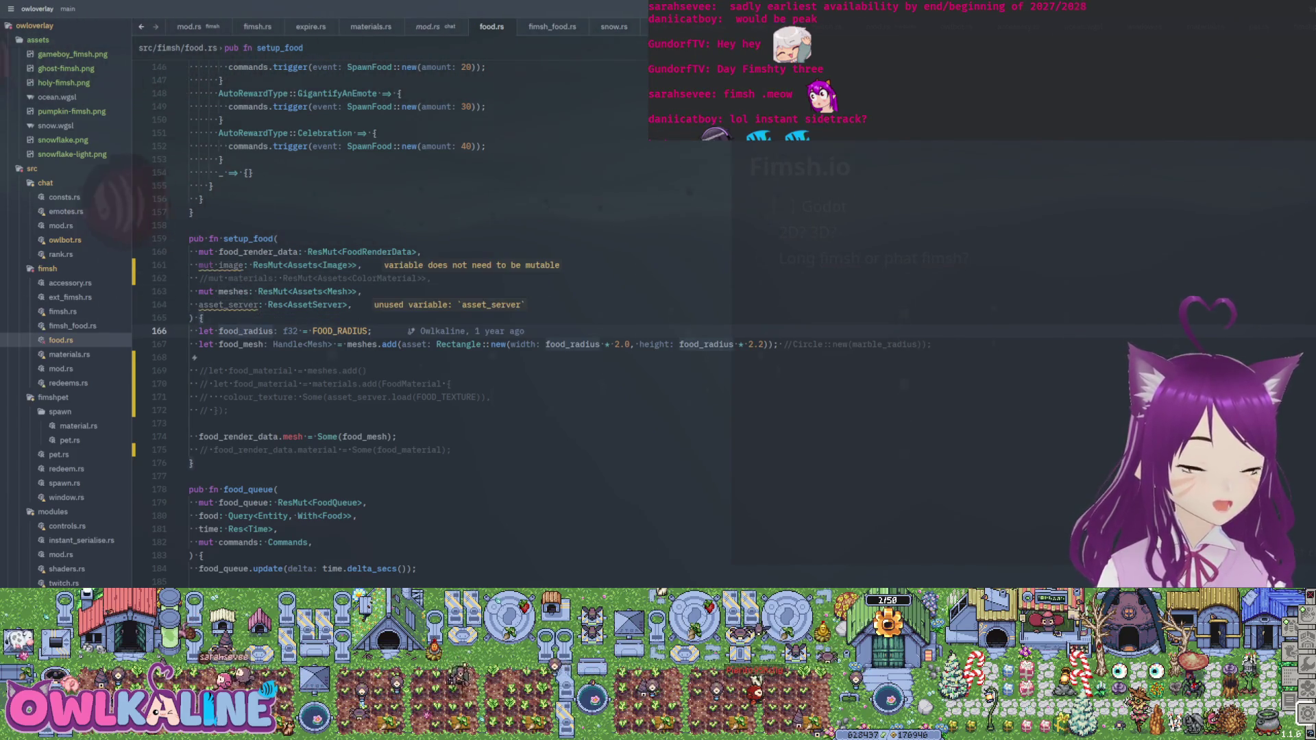
pyautogui.press('j')
pyautogui.press('o')
pyautogui.write('image.')
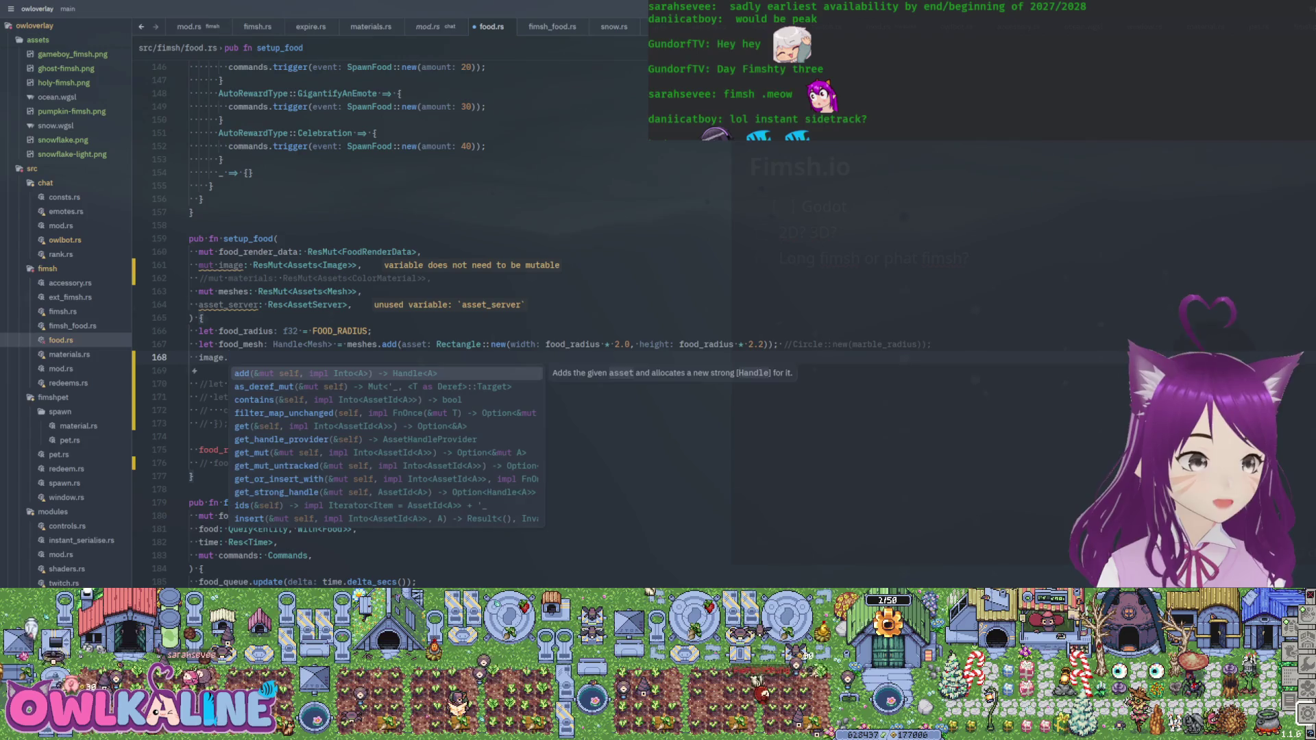
pyautogui.write('add(FOOD')
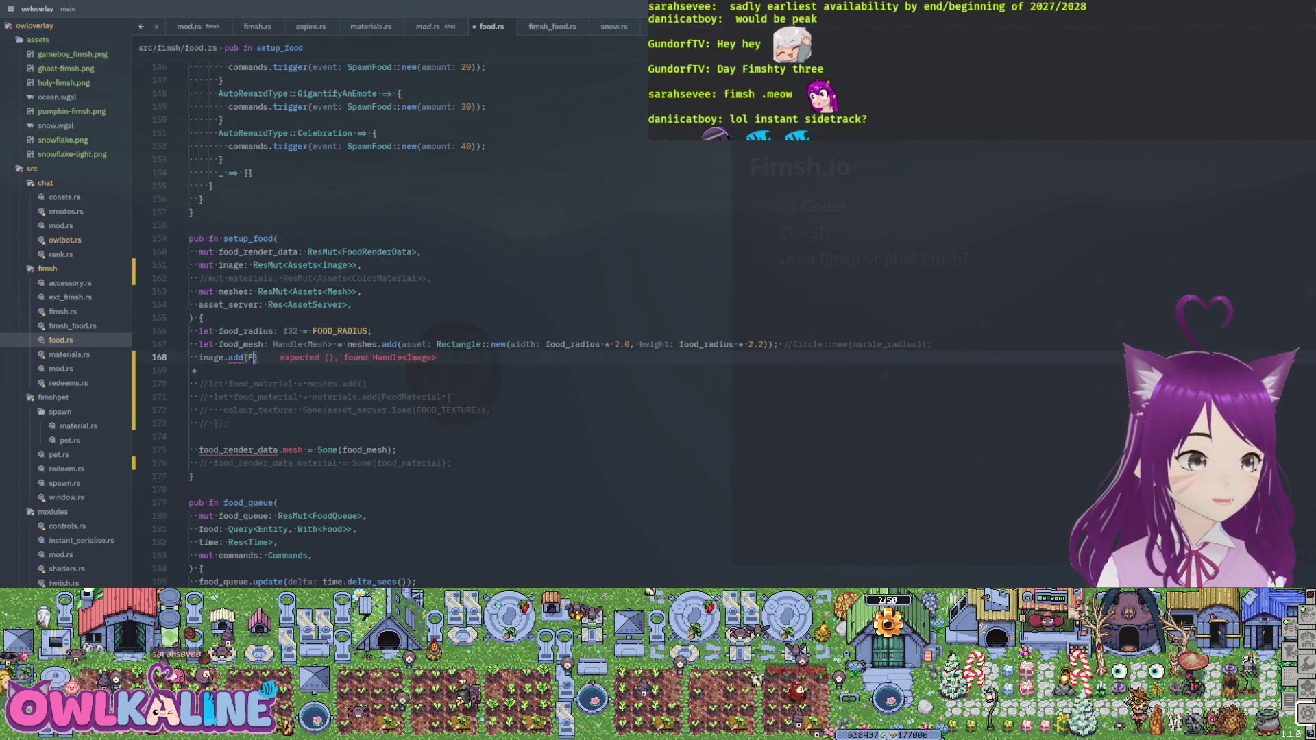
pyautogui.write('_T')
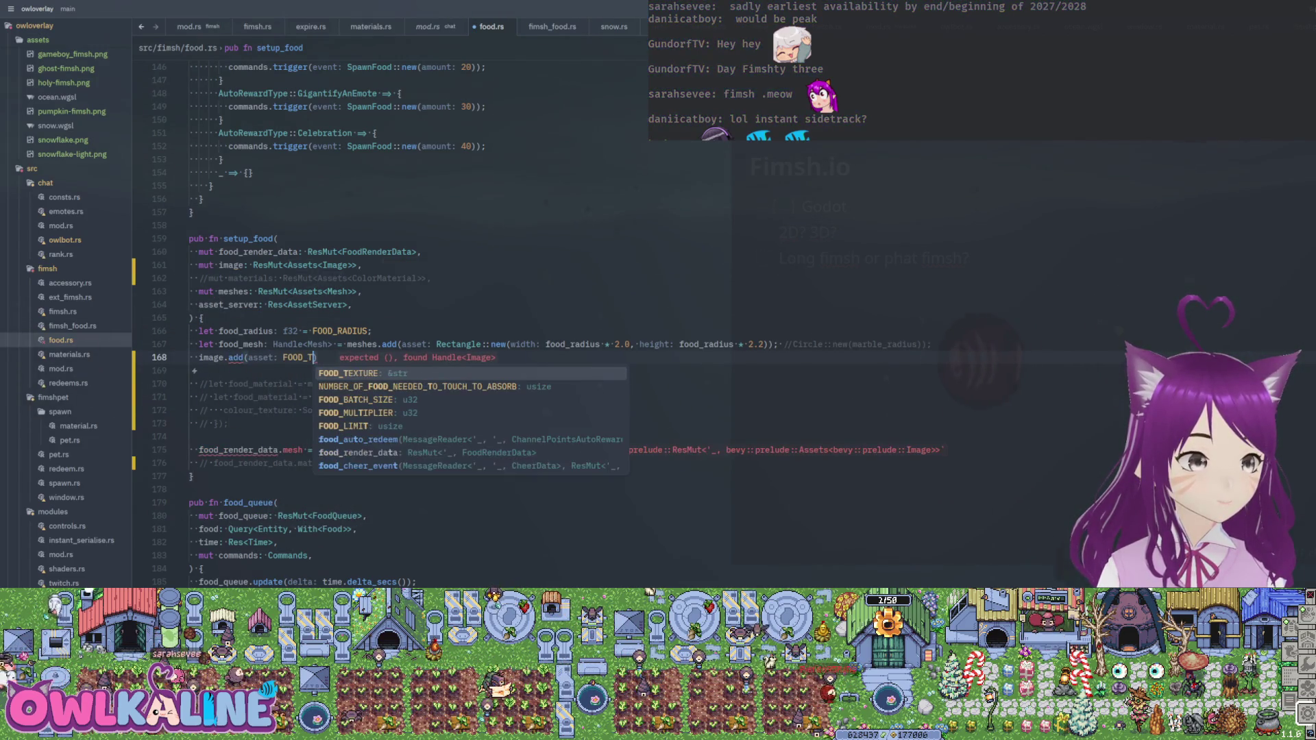
pyautogui.press('Return')
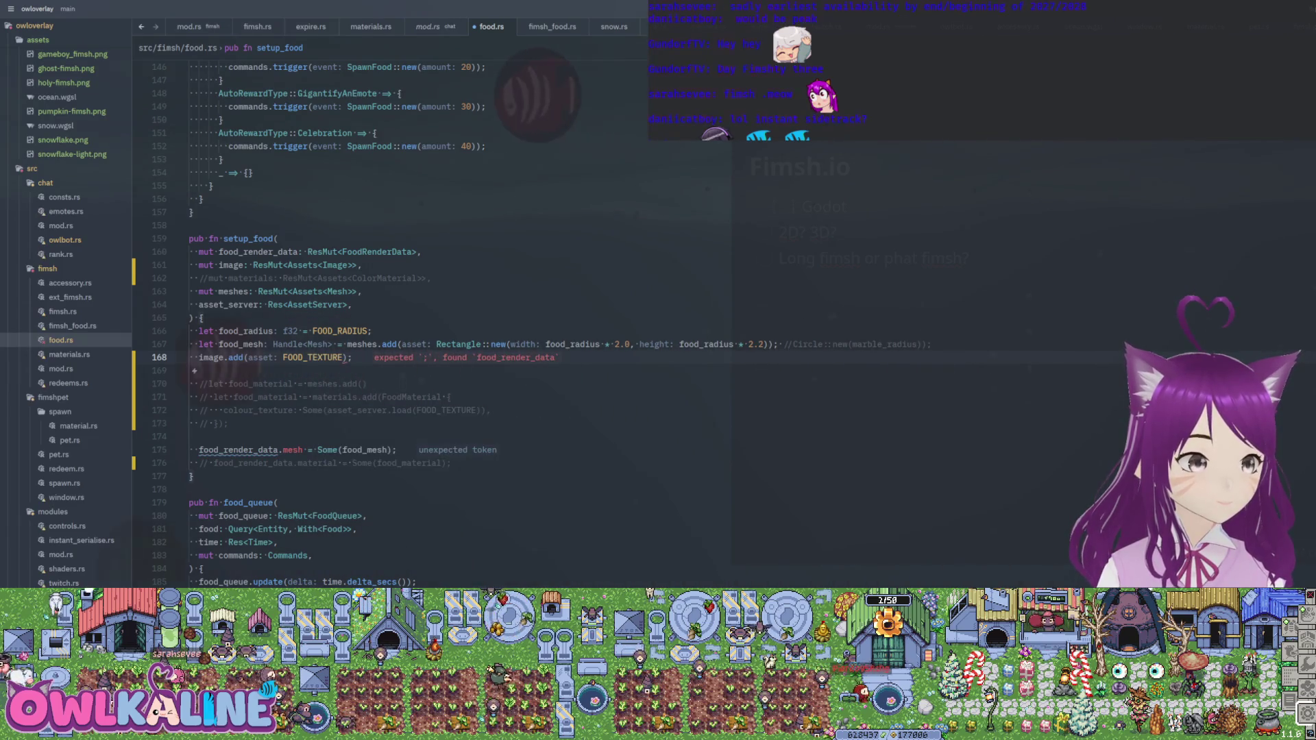
# - Assign the call to let food_material, save, and begin an asset_server argument
pyautogui.write('let f')
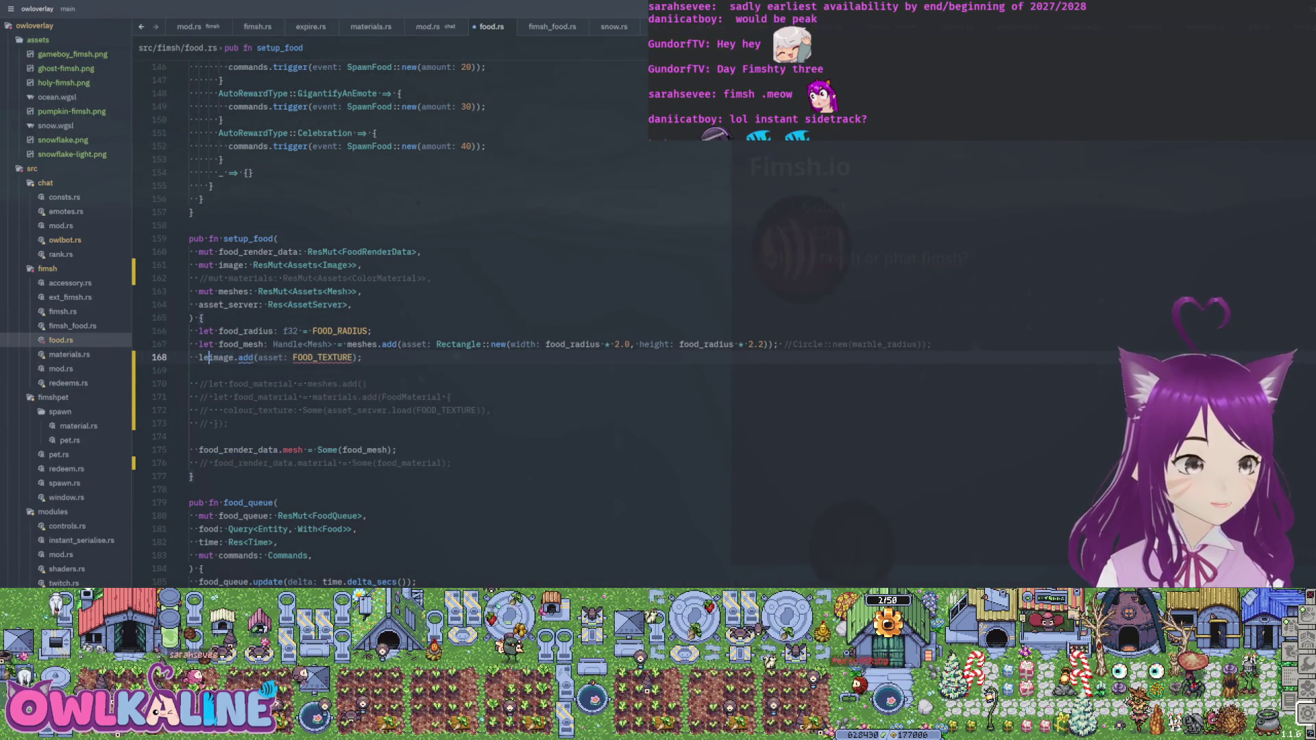
pyautogui.write('ood_materia')
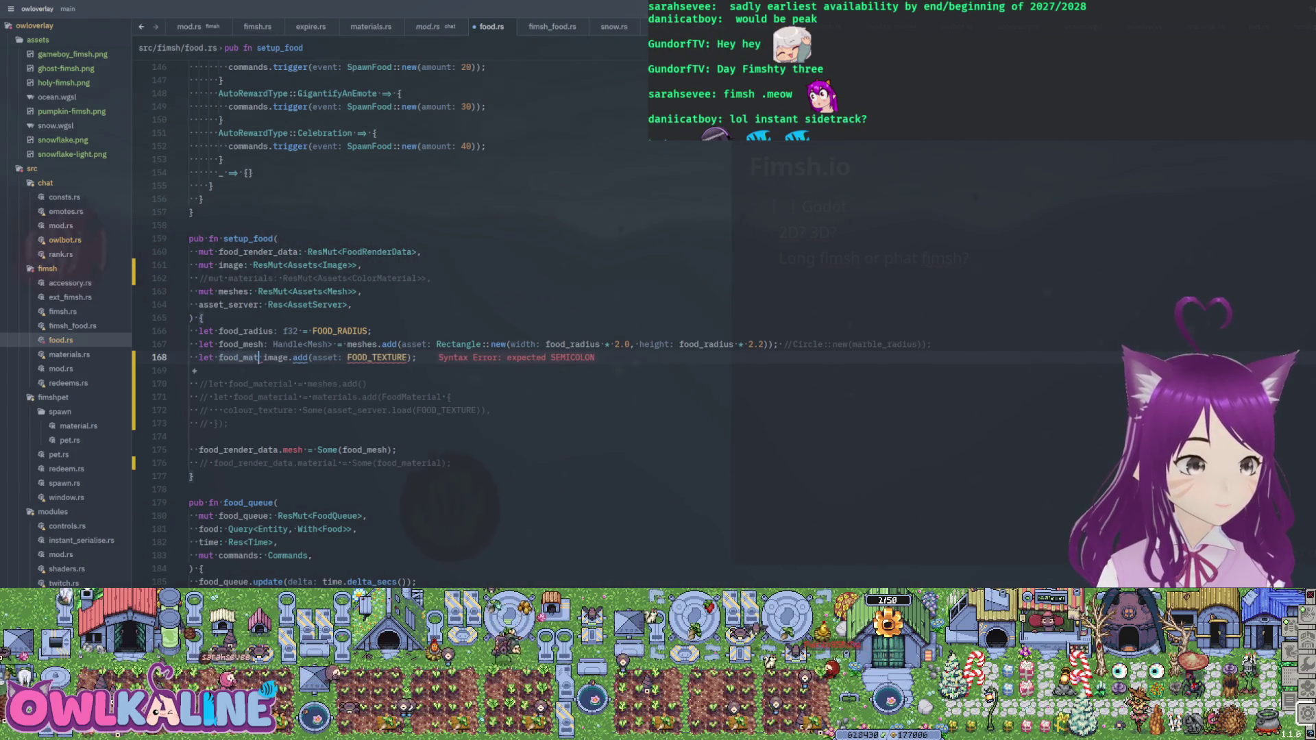
pyautogui.write('l =')
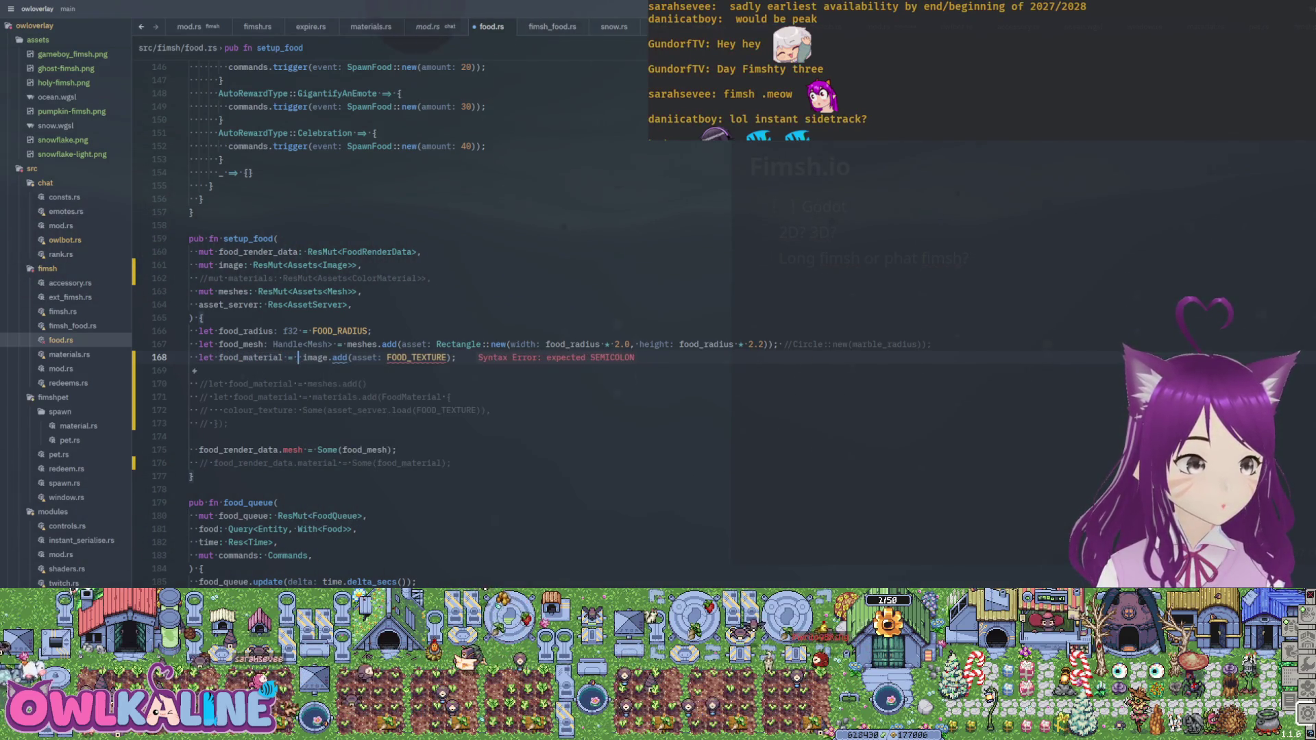
pyautogui.hotkey('ctrl', 's')
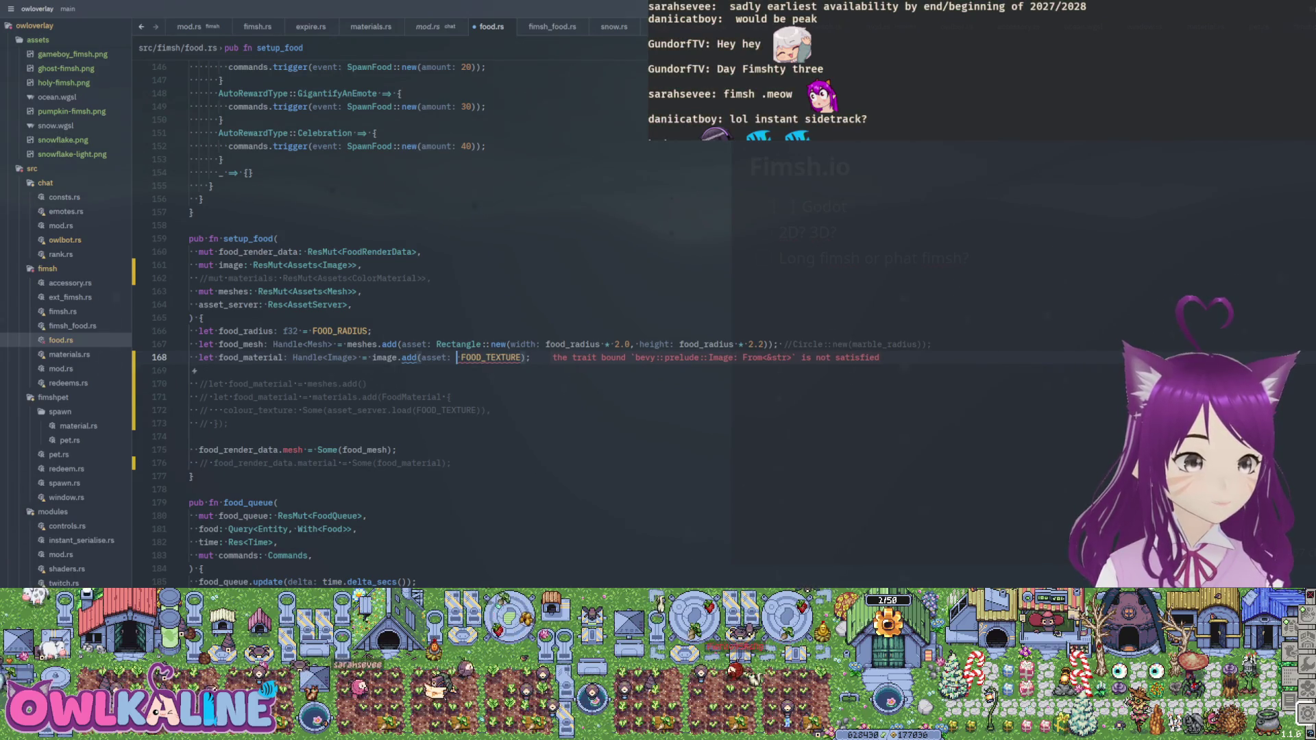
pyautogui.write('asset')
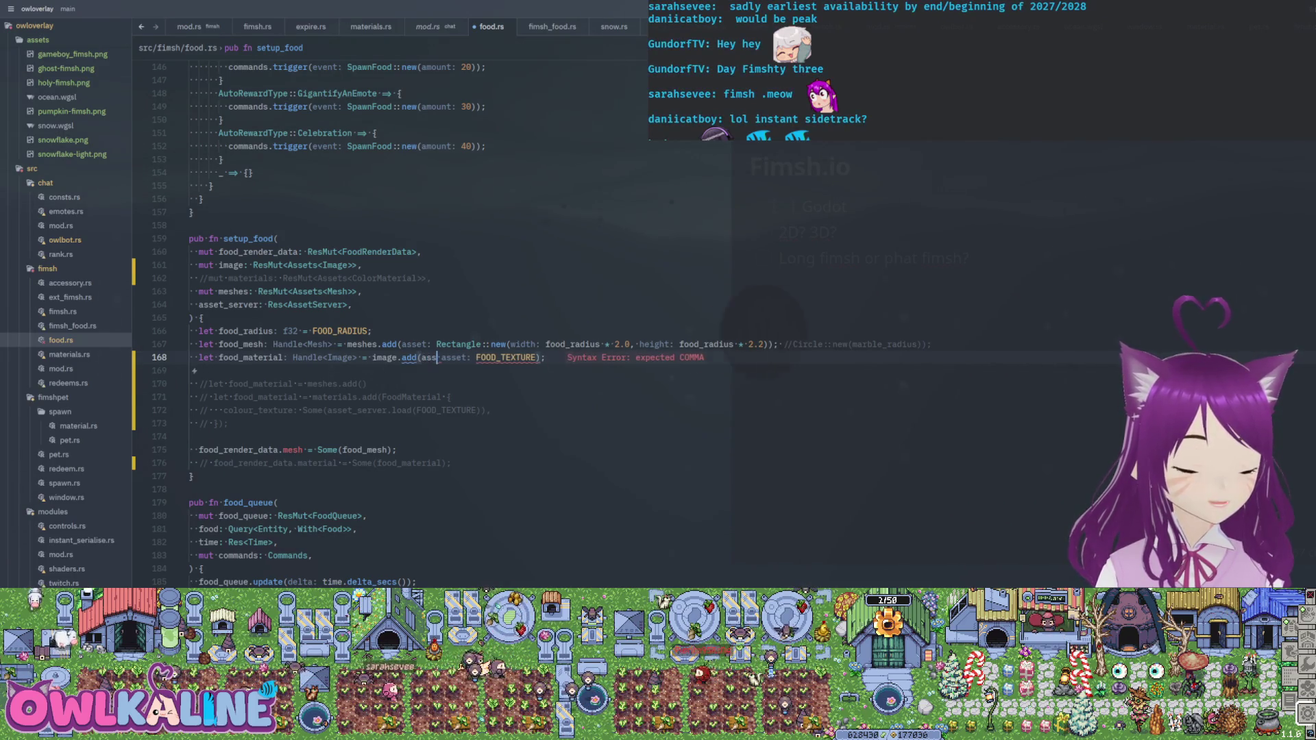
pyautogui.press('Return')
# - Wrap FOOD_TEXTURE in asset_server.load(...) inside the image.add call
pyautogui.write('.')
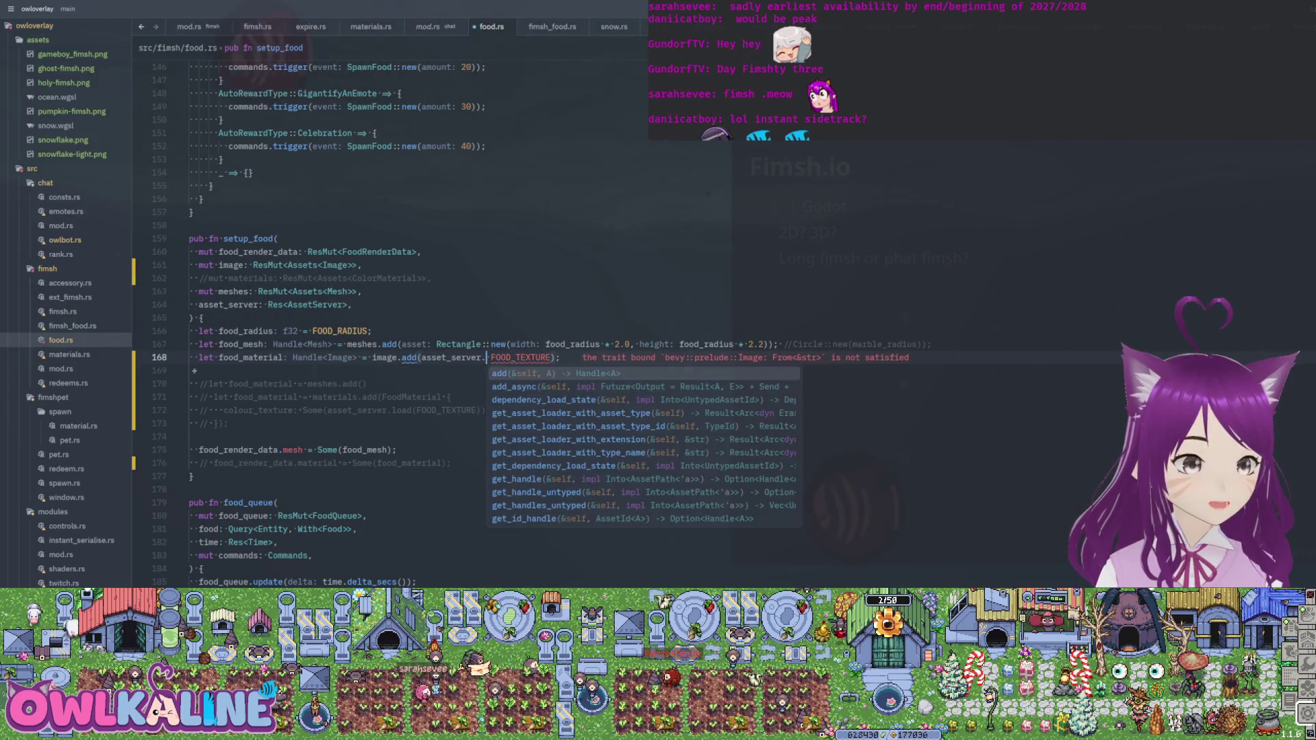
pyautogui.write('l')
pyautogui.press('Return')
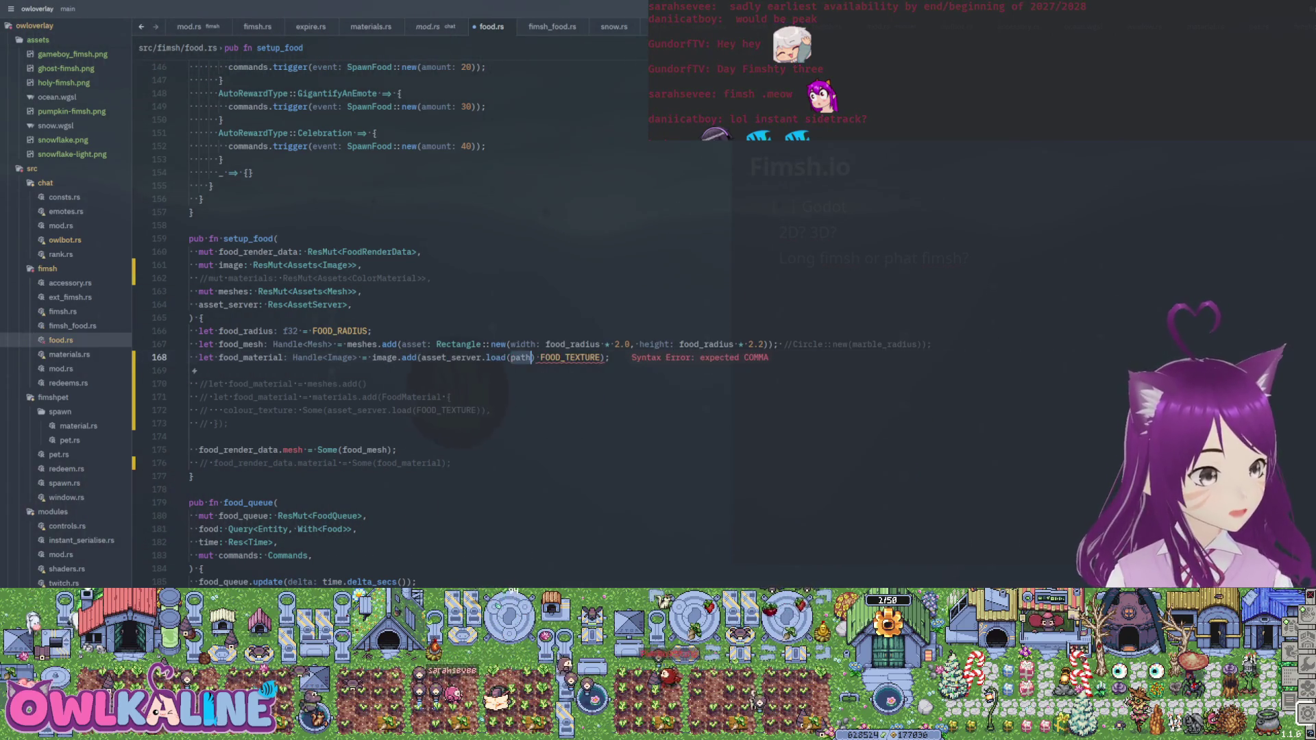
pyautogui.press('Delete')
pyautogui.hotkey('ctrl', 'Right')
pyautogui.write(')')
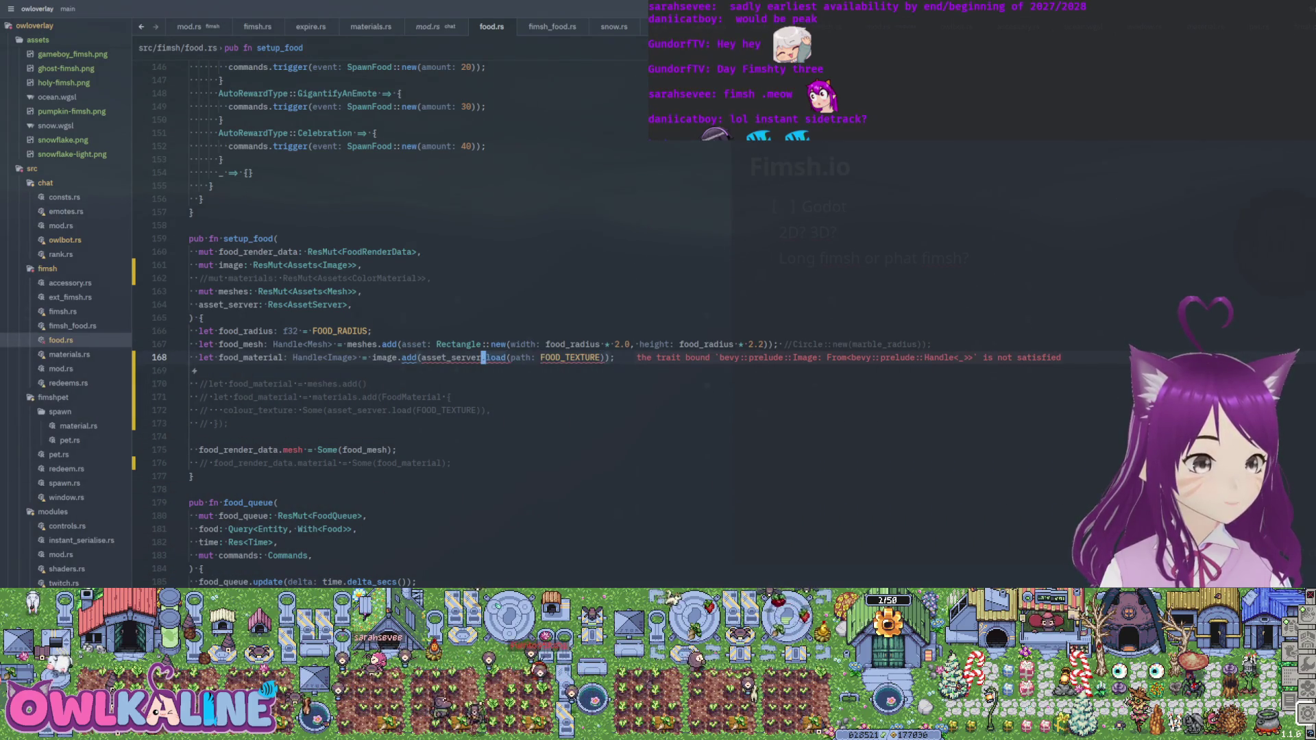
# - Briefly swap load for add, restore load, save, and append .to_string() to FOOD_TEXTURE
pyautogui.hotkey('ctrl', 'Delete')
pyautogui.write('add')
pyautogui.press('Escape')
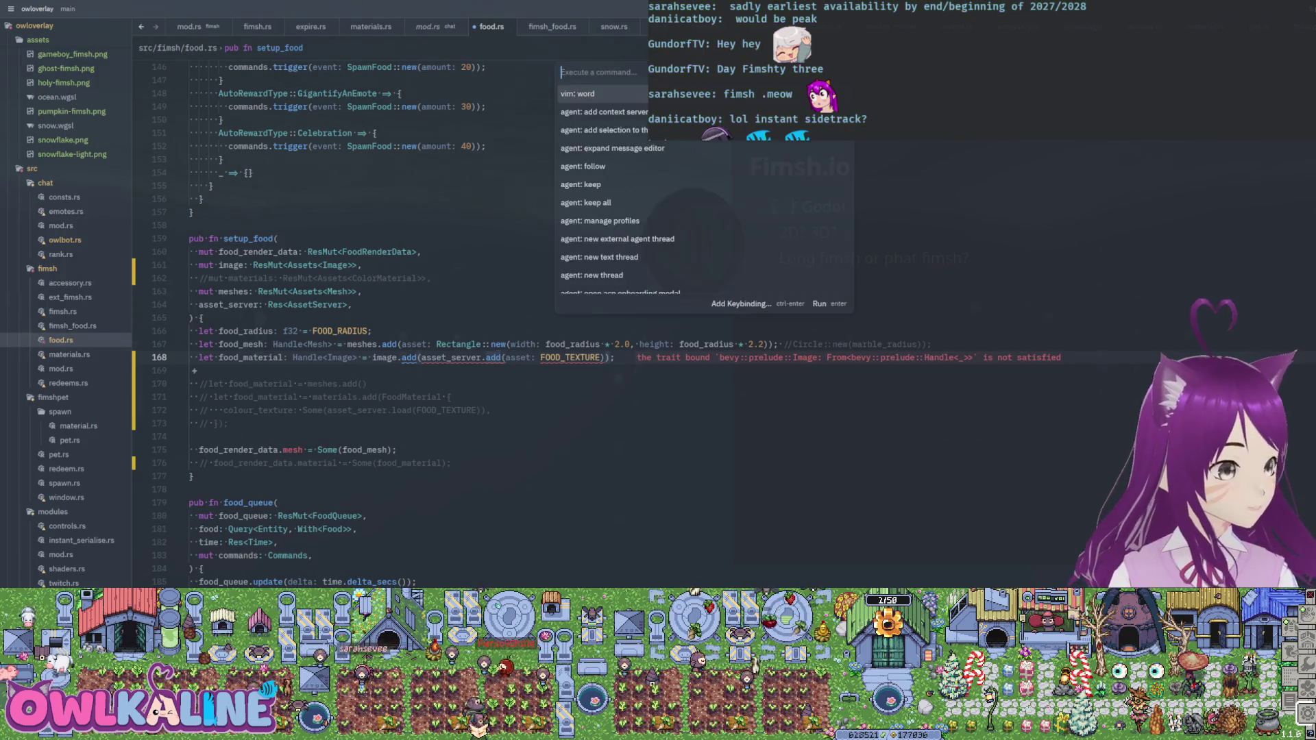
pyautogui.press('BackSpace')
pyautogui.press('BackSpace')
pyautogui.press('BackSpace')
pyautogui.write('load')
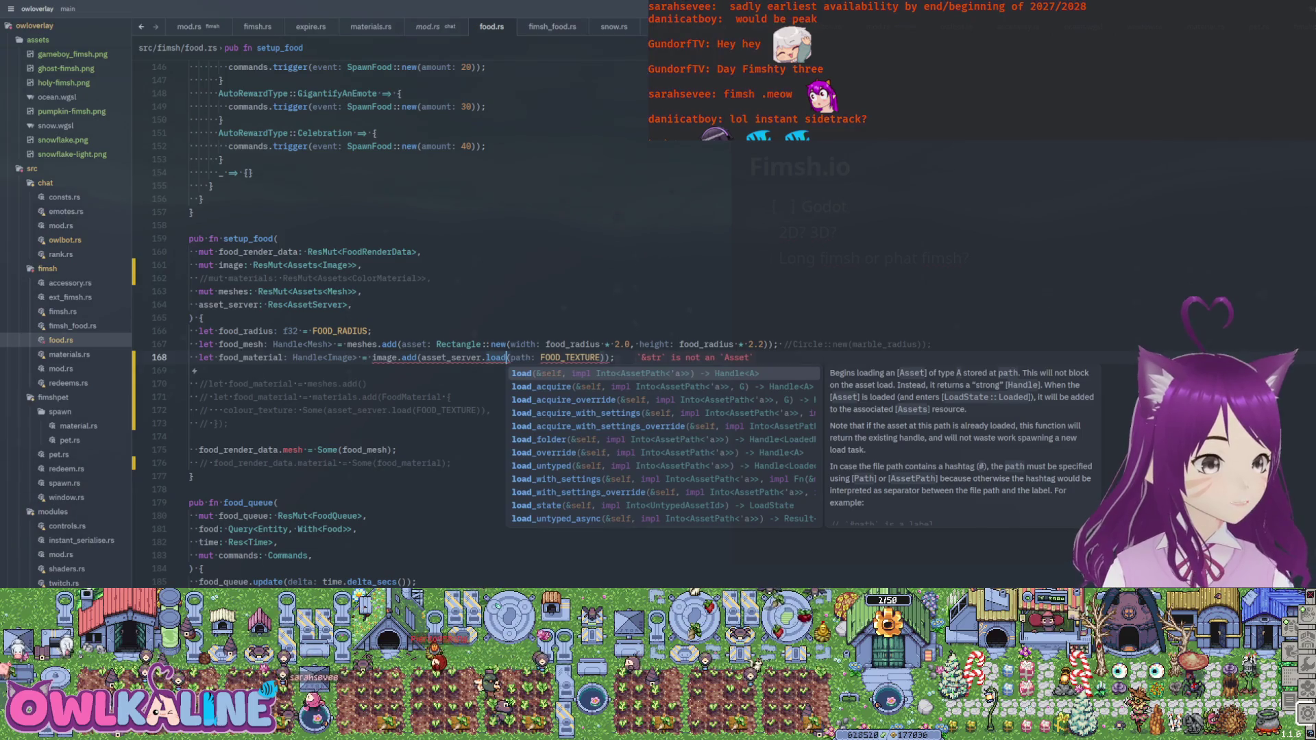
pyautogui.press('Escape')
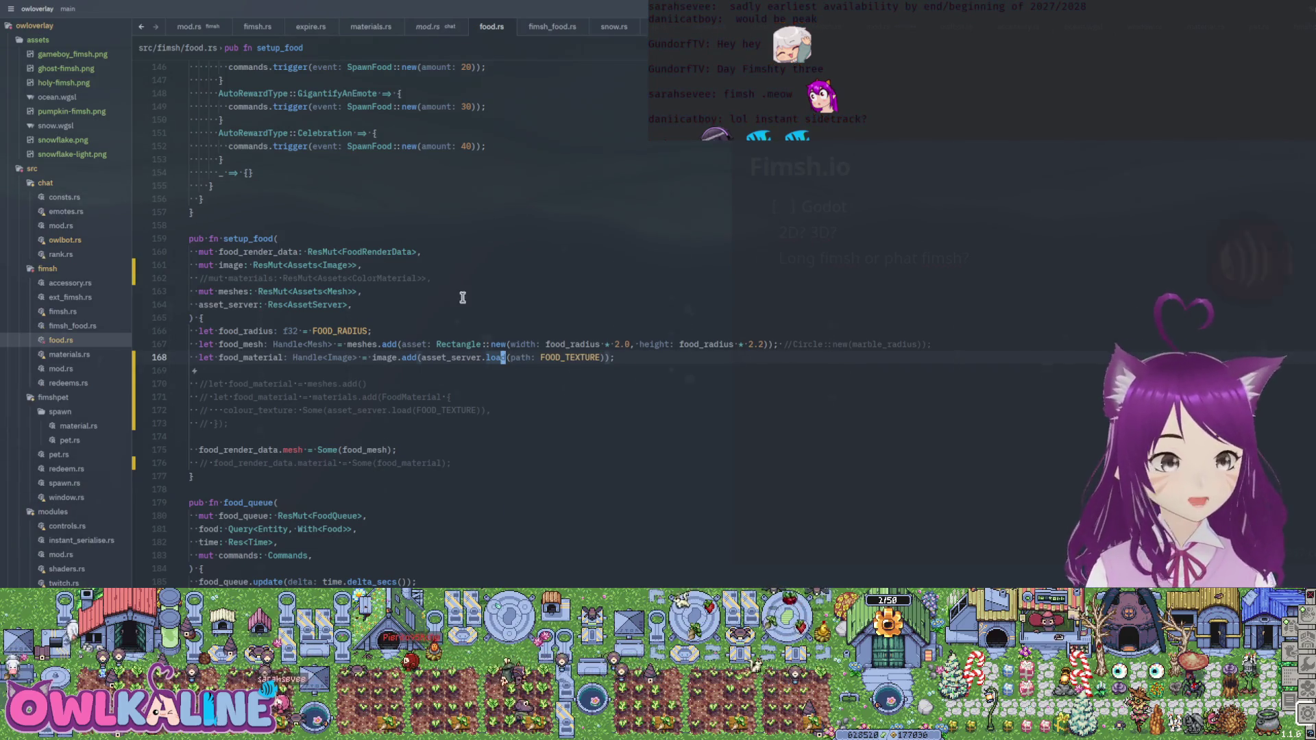
pyautogui.moveTo(486, 354)
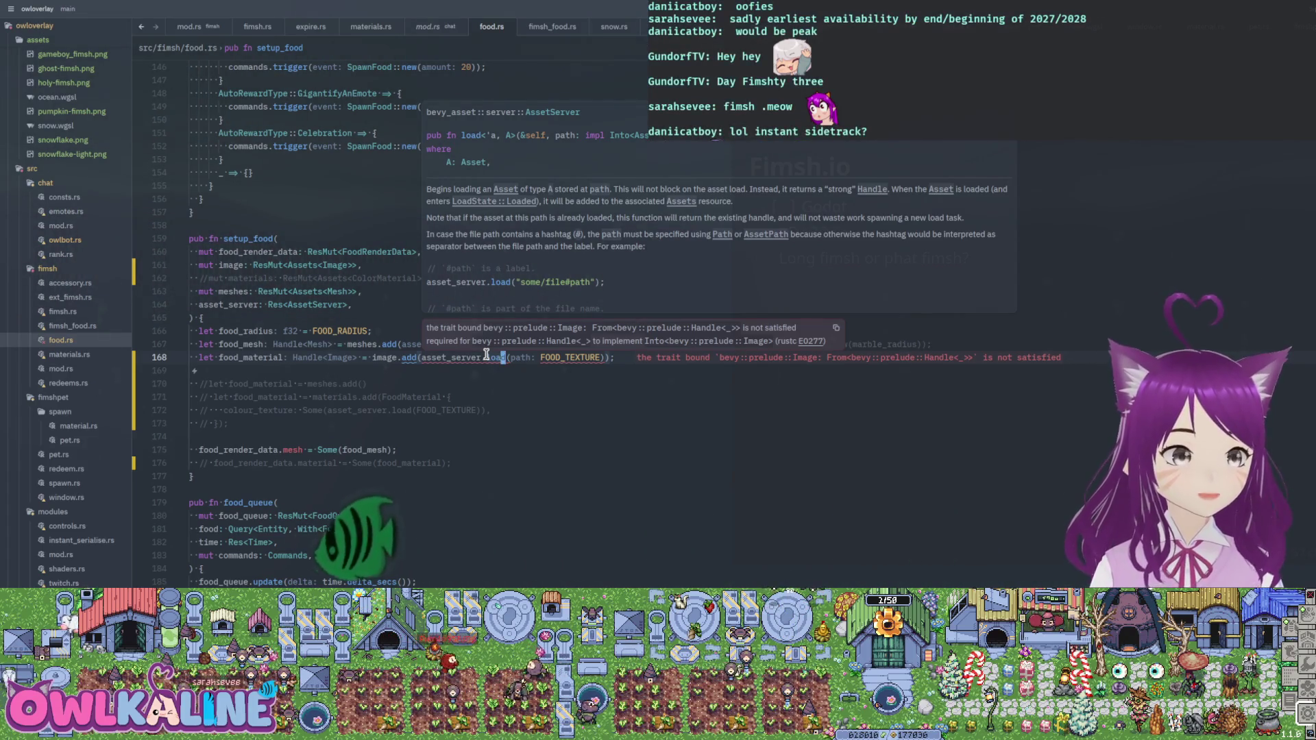
pyautogui.moveTo(582, 359)
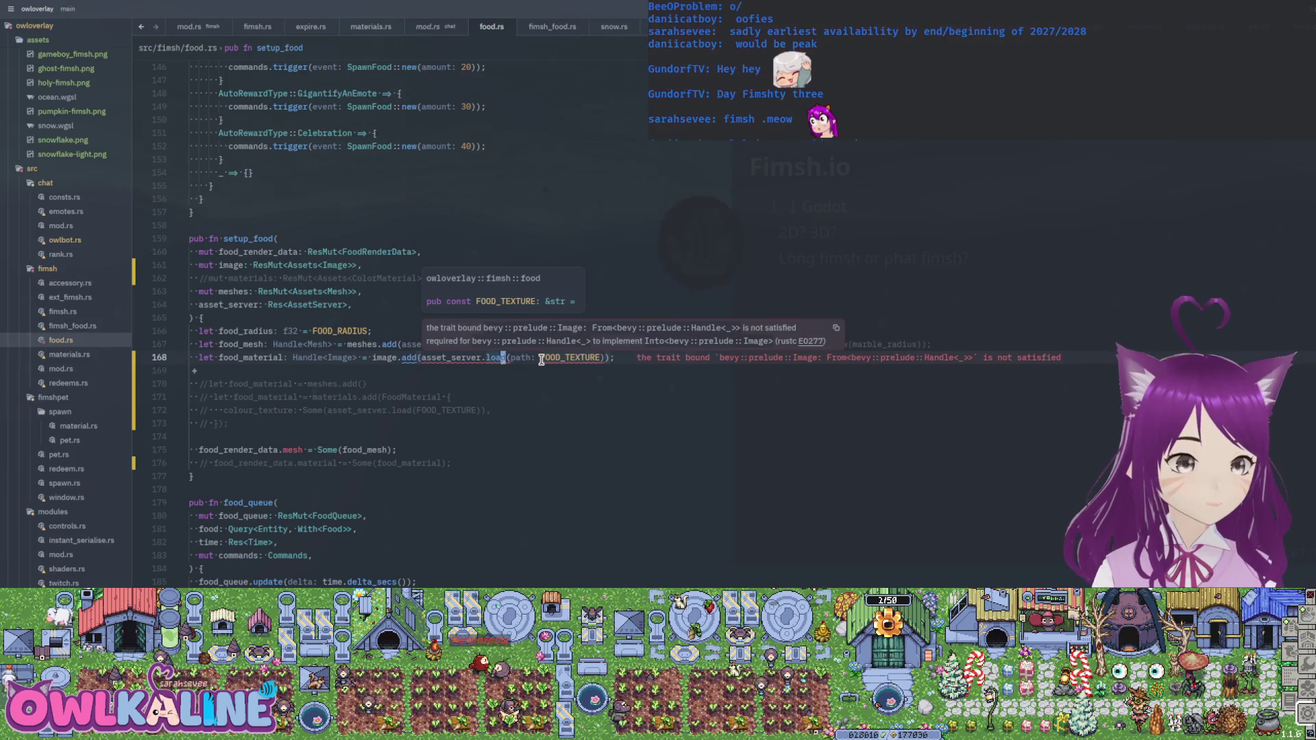
pyautogui.hotkey('ctrl', 's')
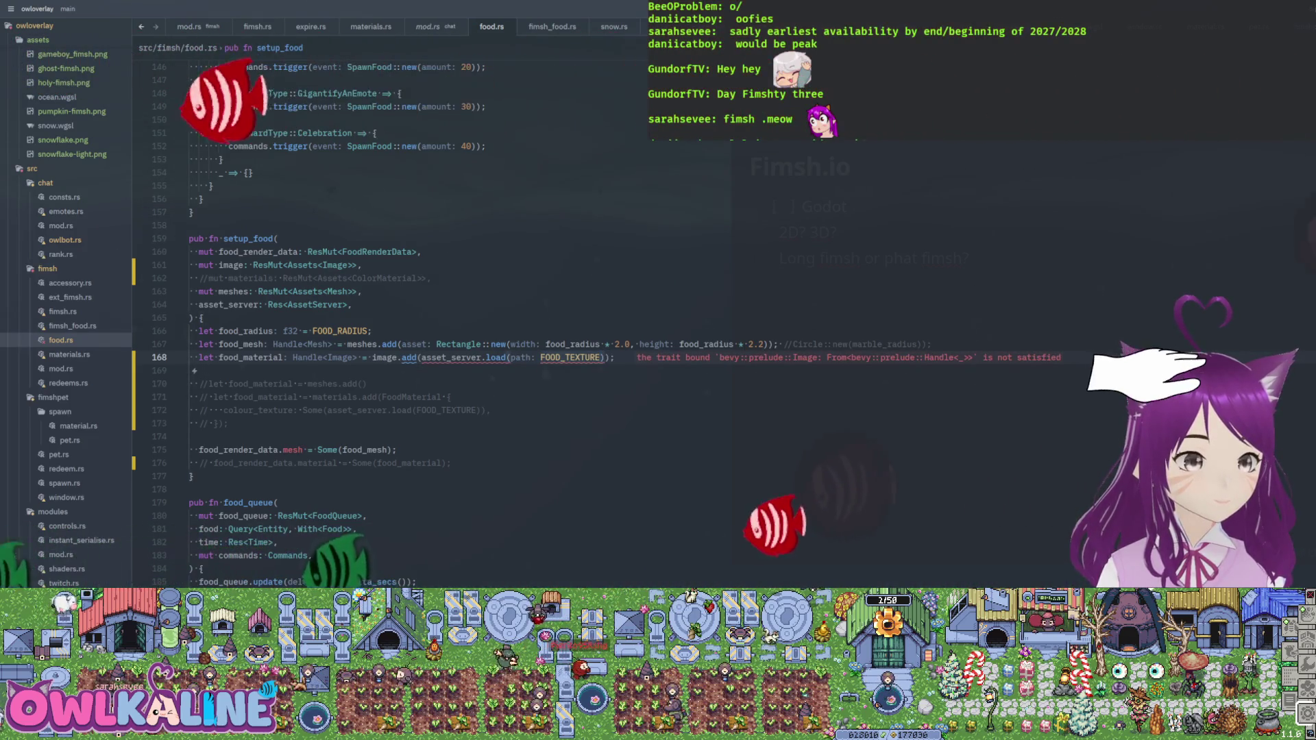
pyautogui.write('.to_string()')
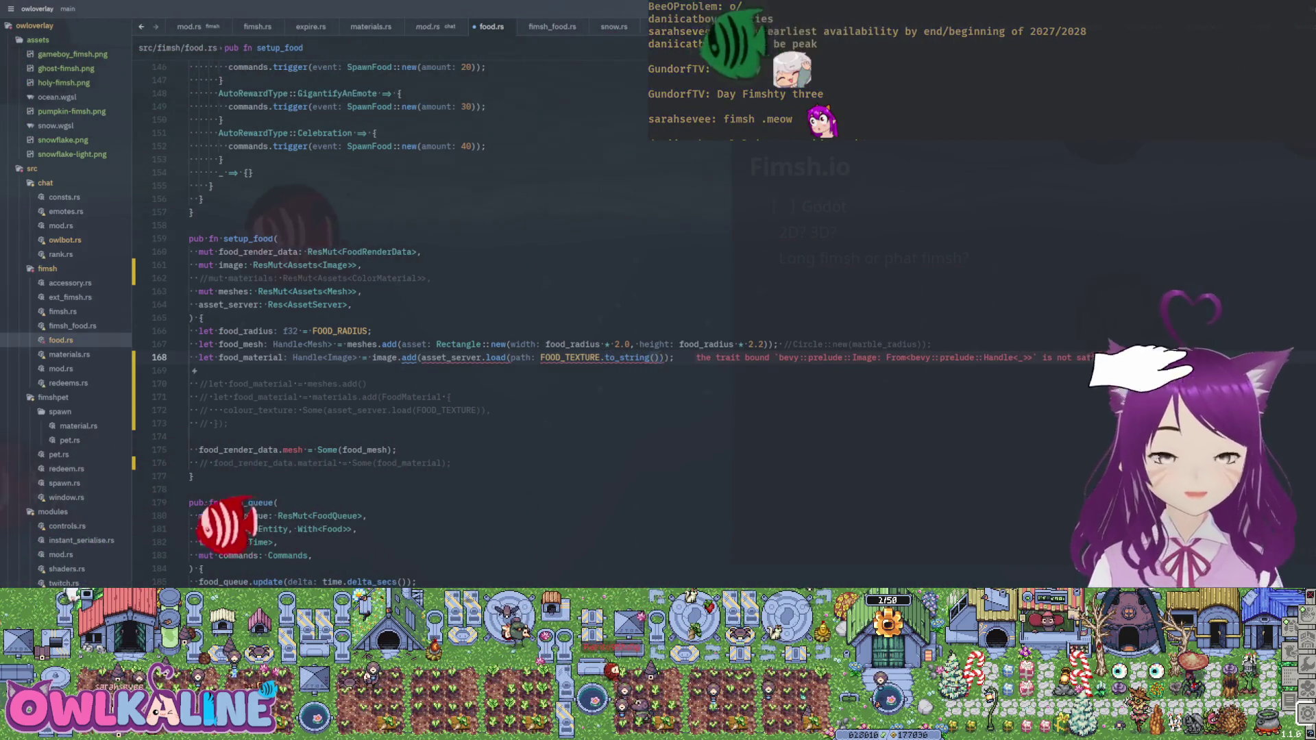
# - Save, then change FOOD_TEXTURE.to_string() to FOOD_TEXTURE.into()
pyautogui.hotkey('ctrl', 's')
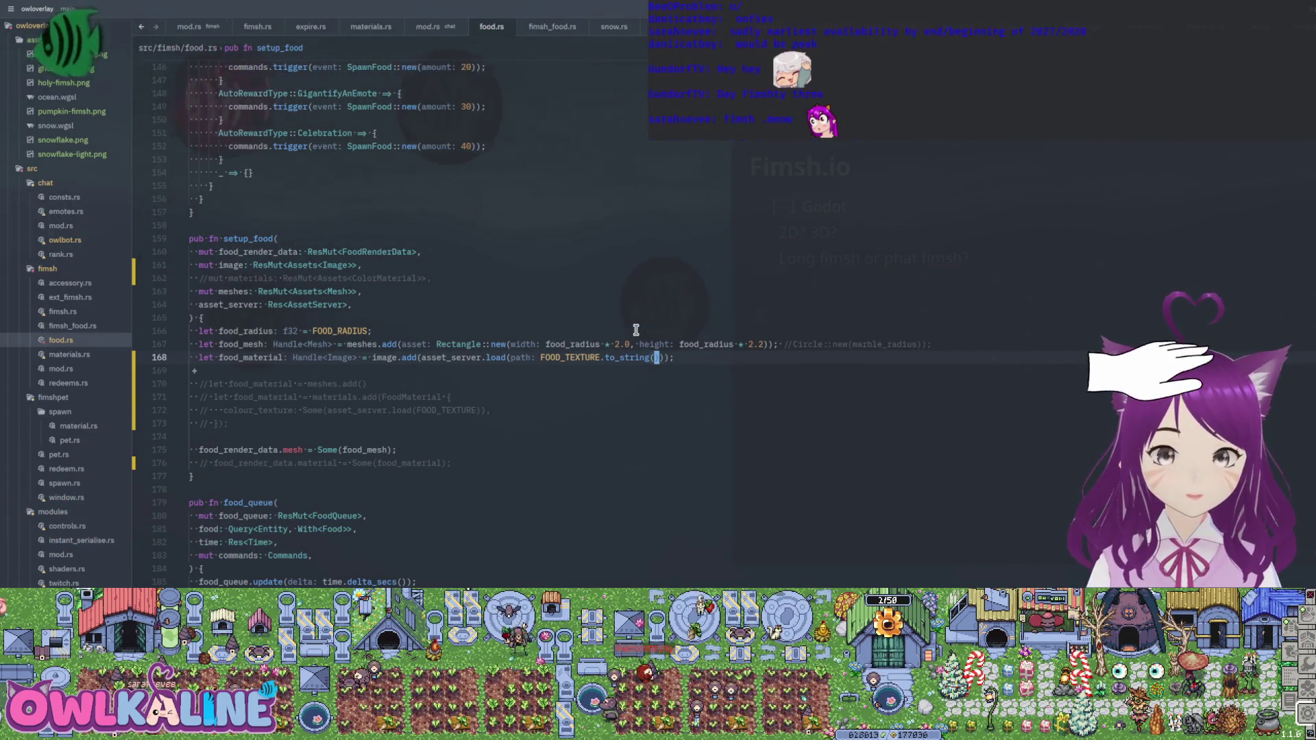
pyautogui.write('cwinto')
pyautogui.press('Escape')
pyautogui.press('l')
pyautogui.press('l')
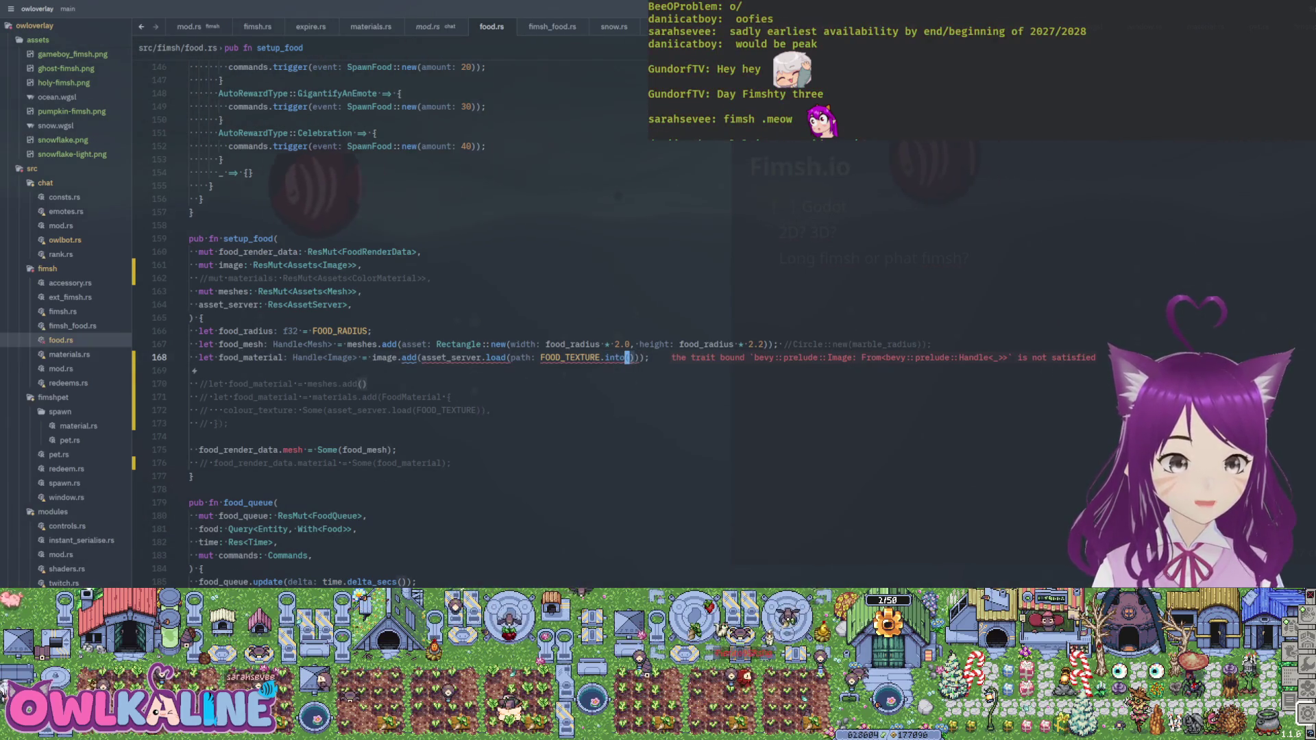
pyautogui.press('v')
pyautogui.press('B')
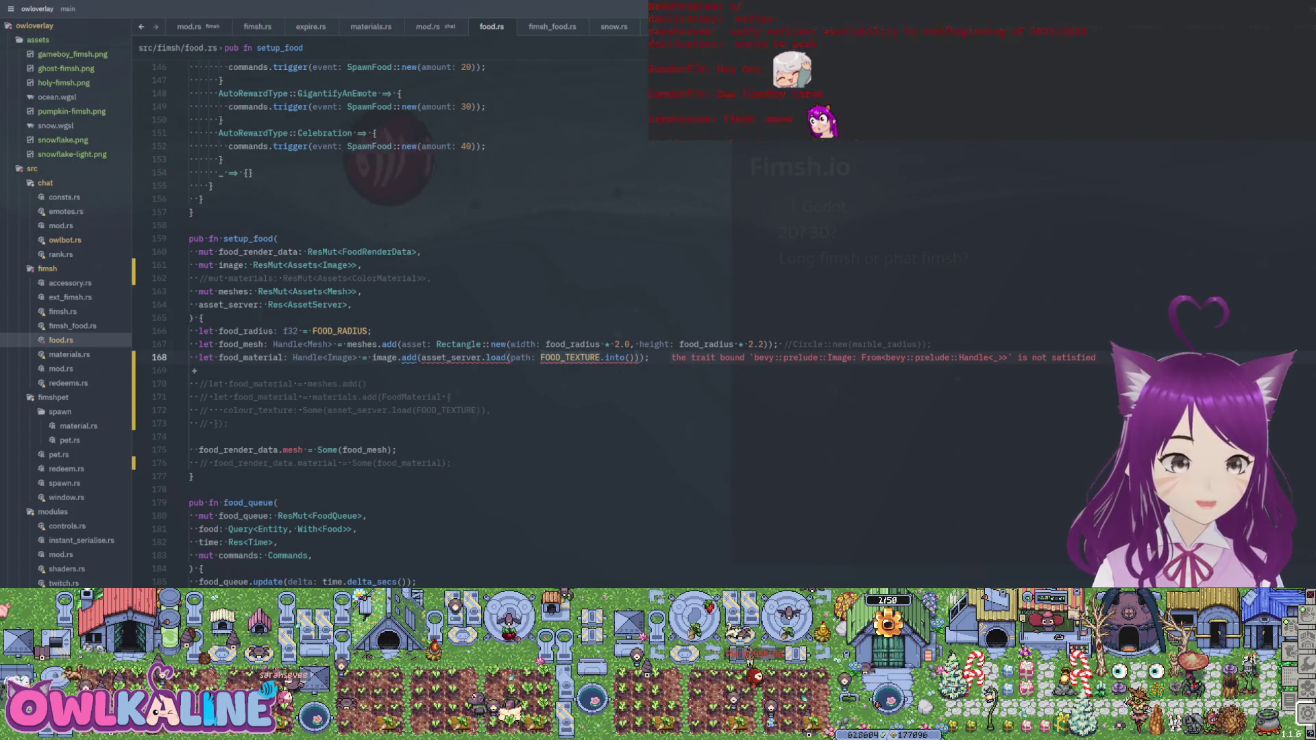
pyautogui.press('Escape')
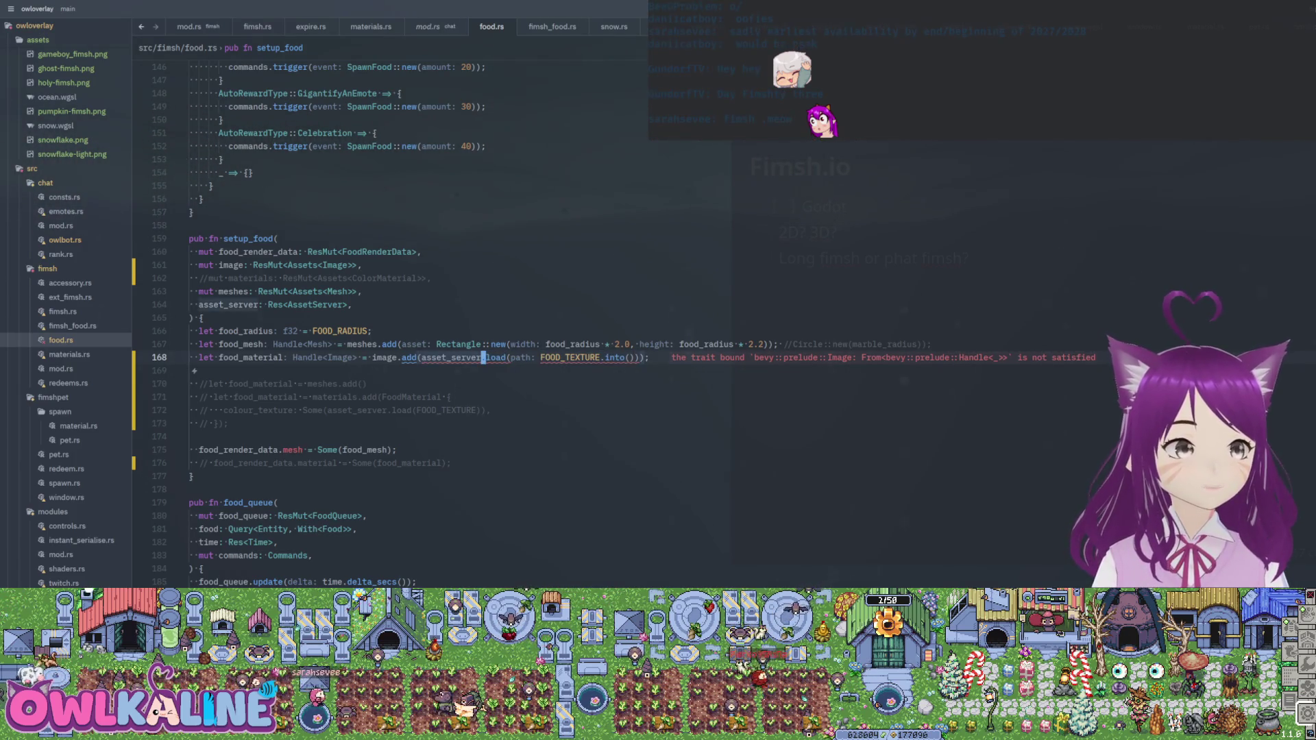
# - Rewrite the argument as asset_server.load(Path::new(FOOD_TEXTURE)) and import Path via code action
pyautogui.press('v')
pyautogui.press('b')
pyautogui.press('b')
pyautogui.press('b')
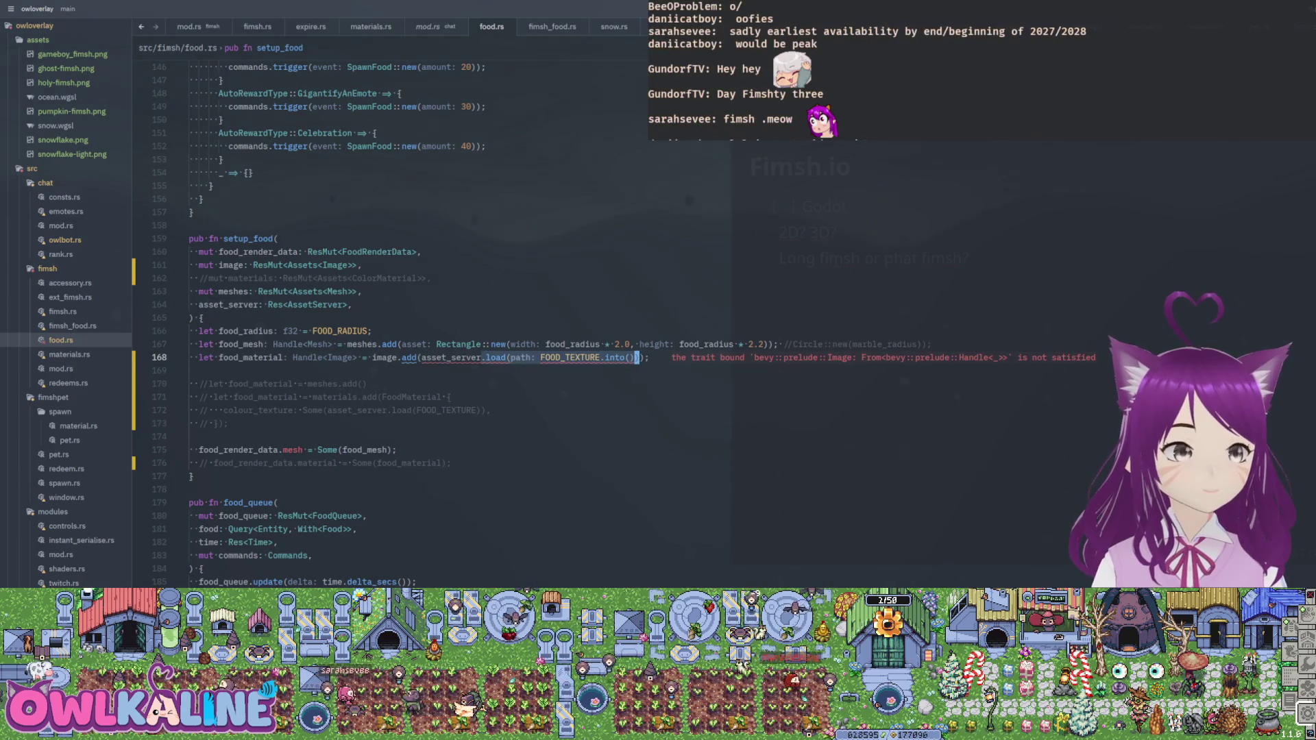
pyautogui.write('c.')
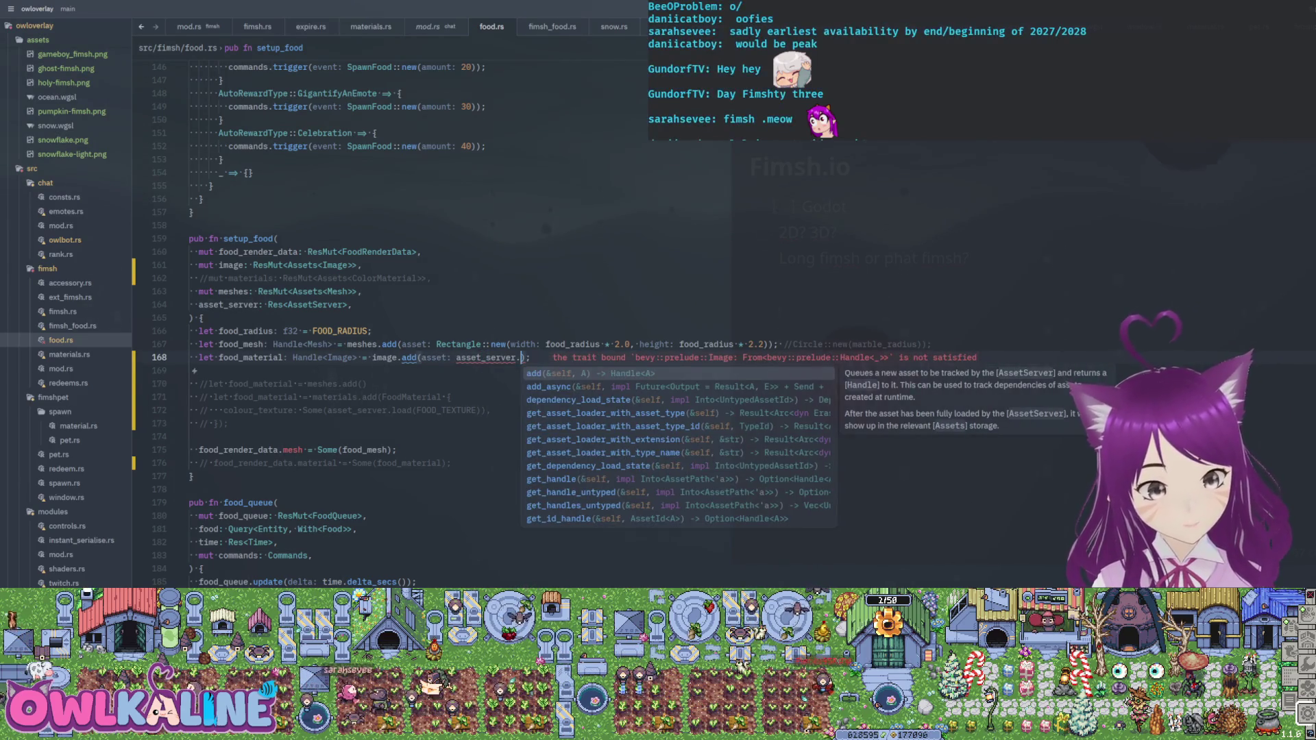
pyautogui.write('l')
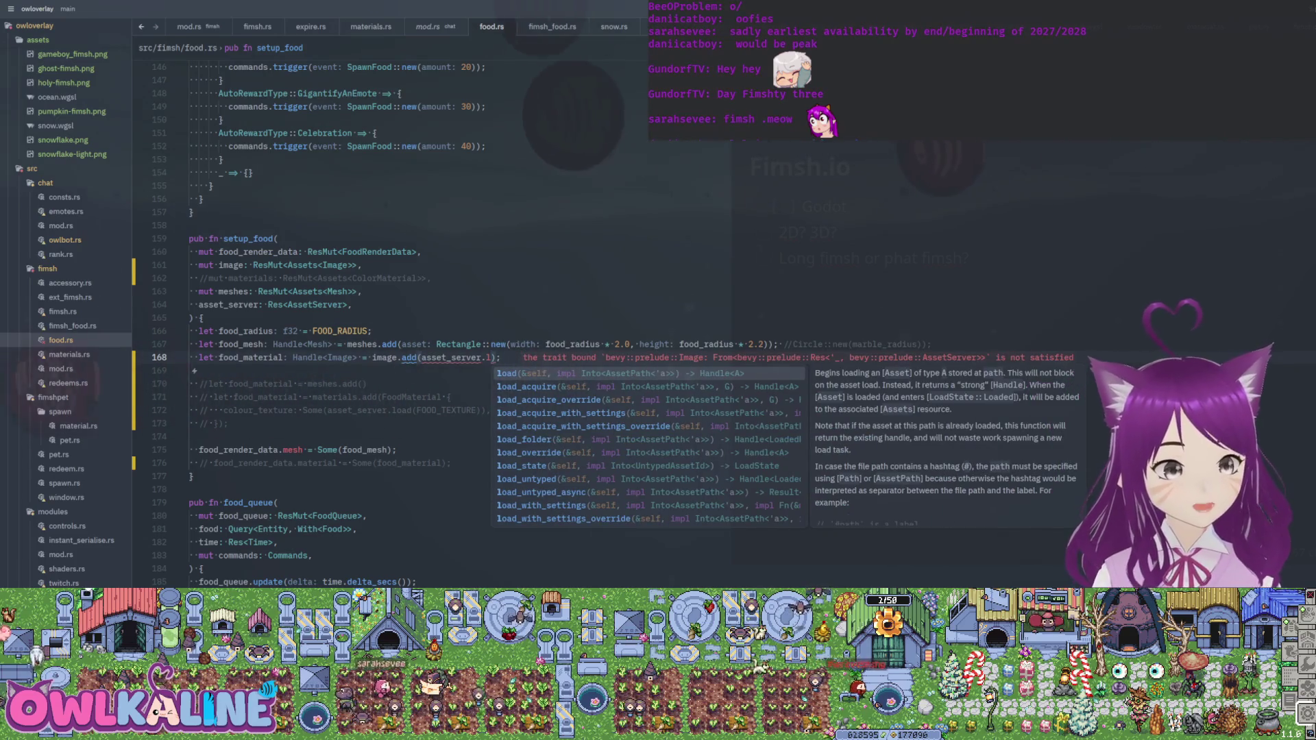
pyautogui.write('o')
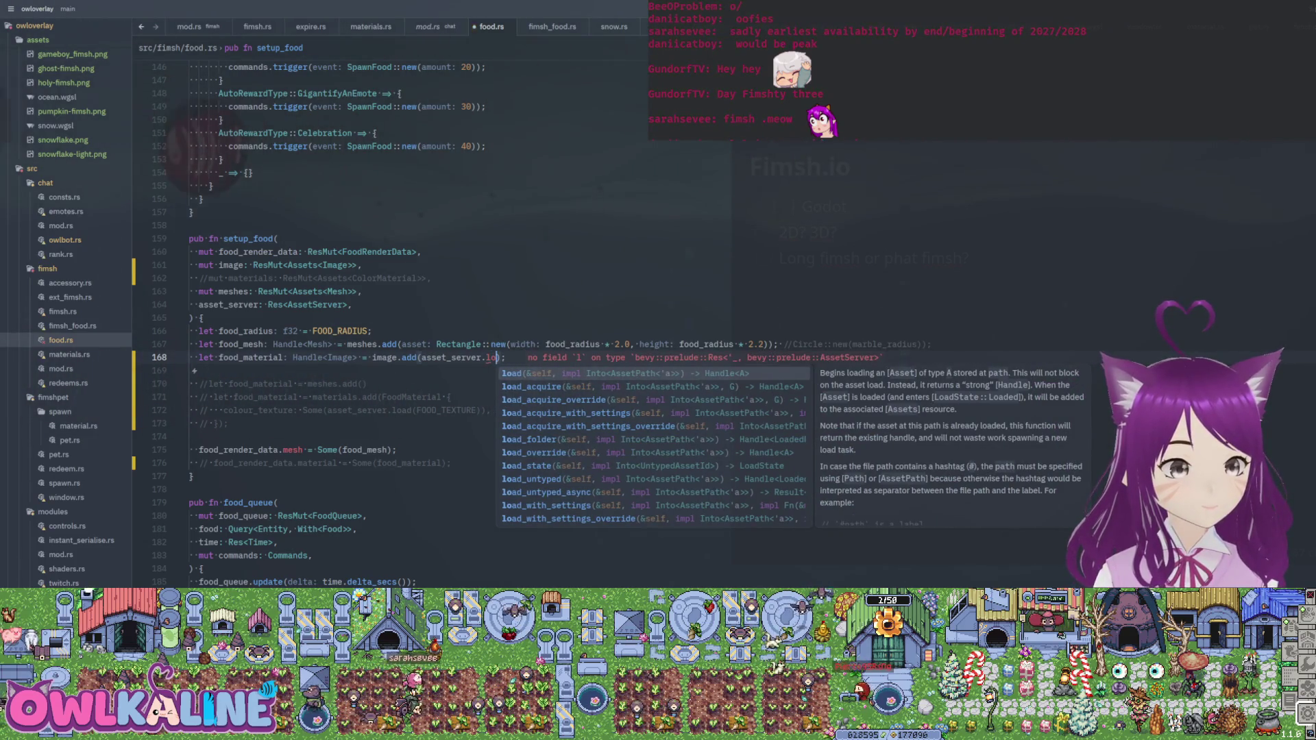
pyautogui.scroll(-5, 915, 472)
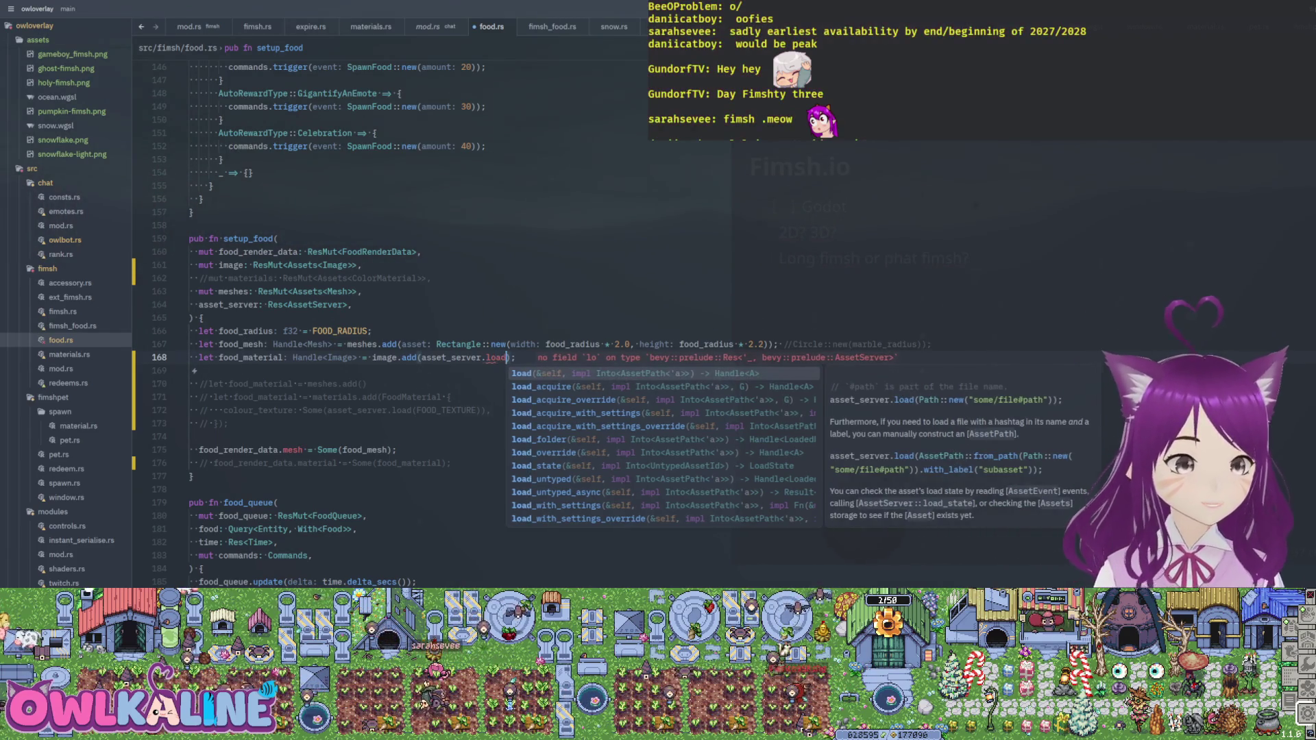
pyautogui.press('Return')
pyautogui.write('ath::new(')
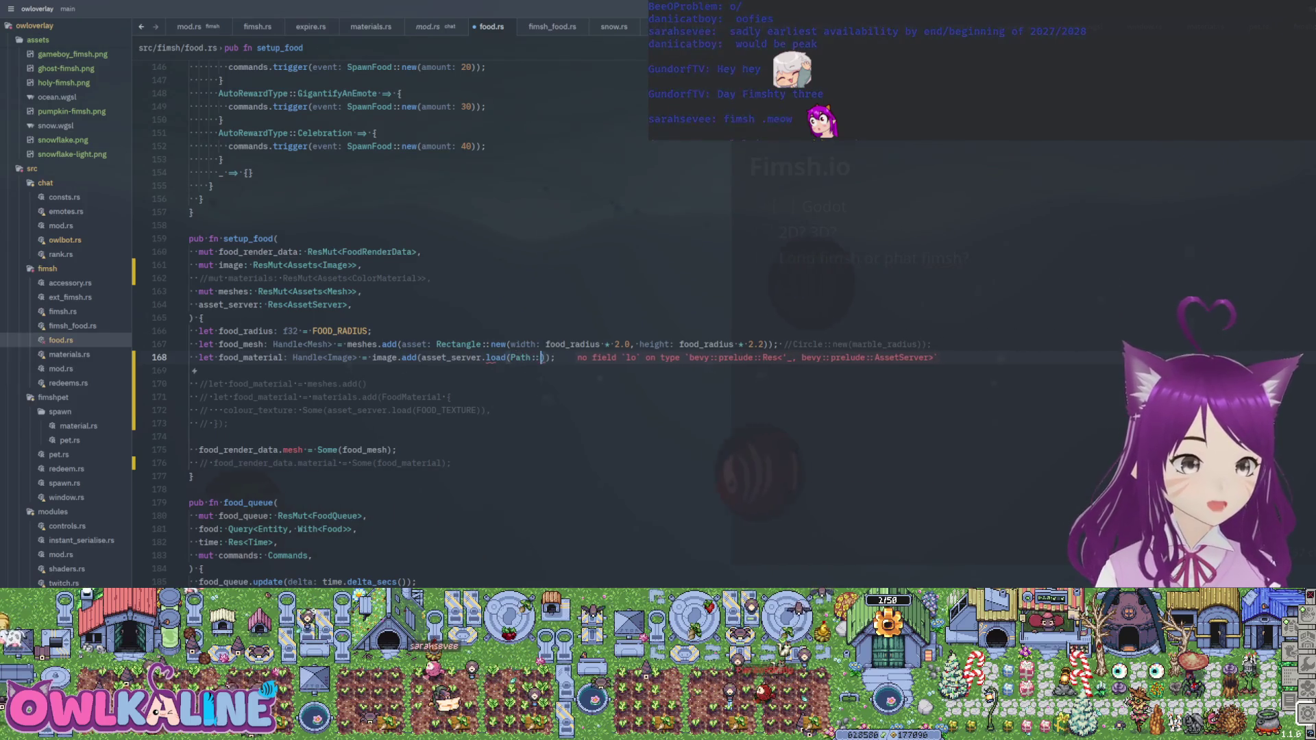
pyautogui.write('FOOD_TEXTU')
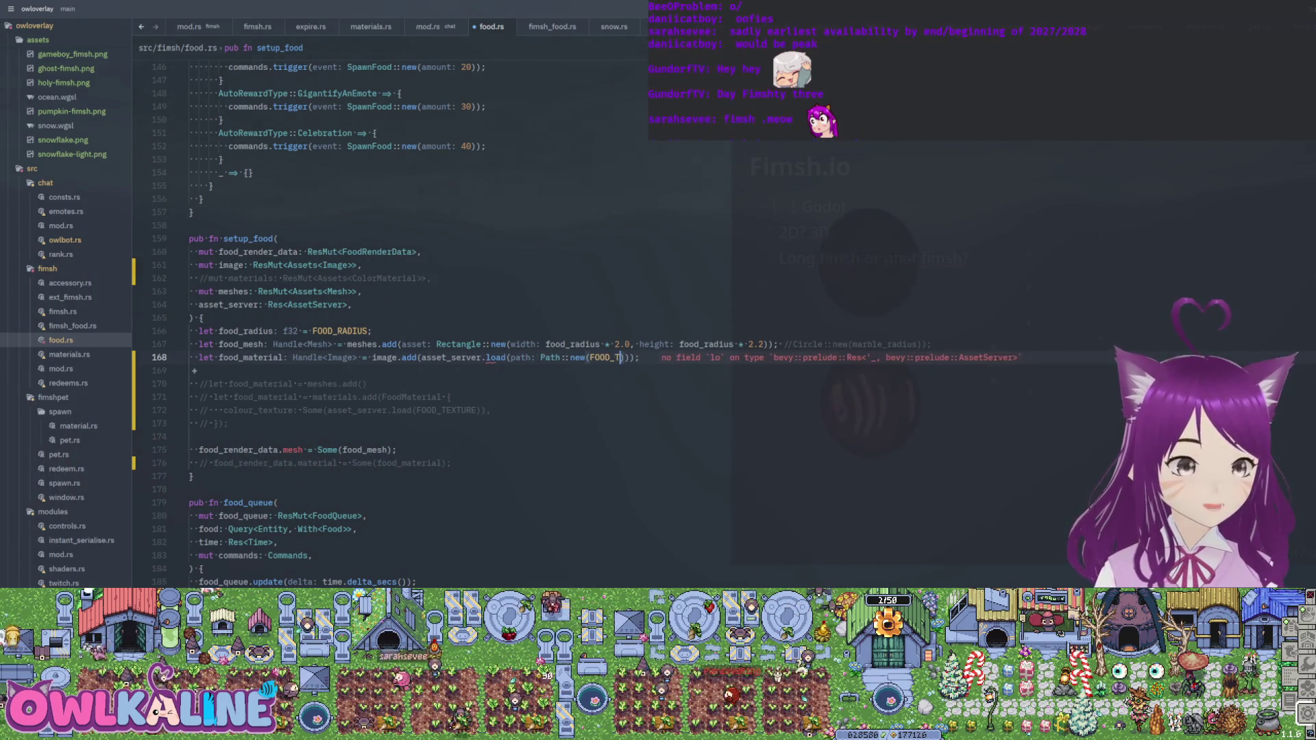
pyautogui.press('Return')
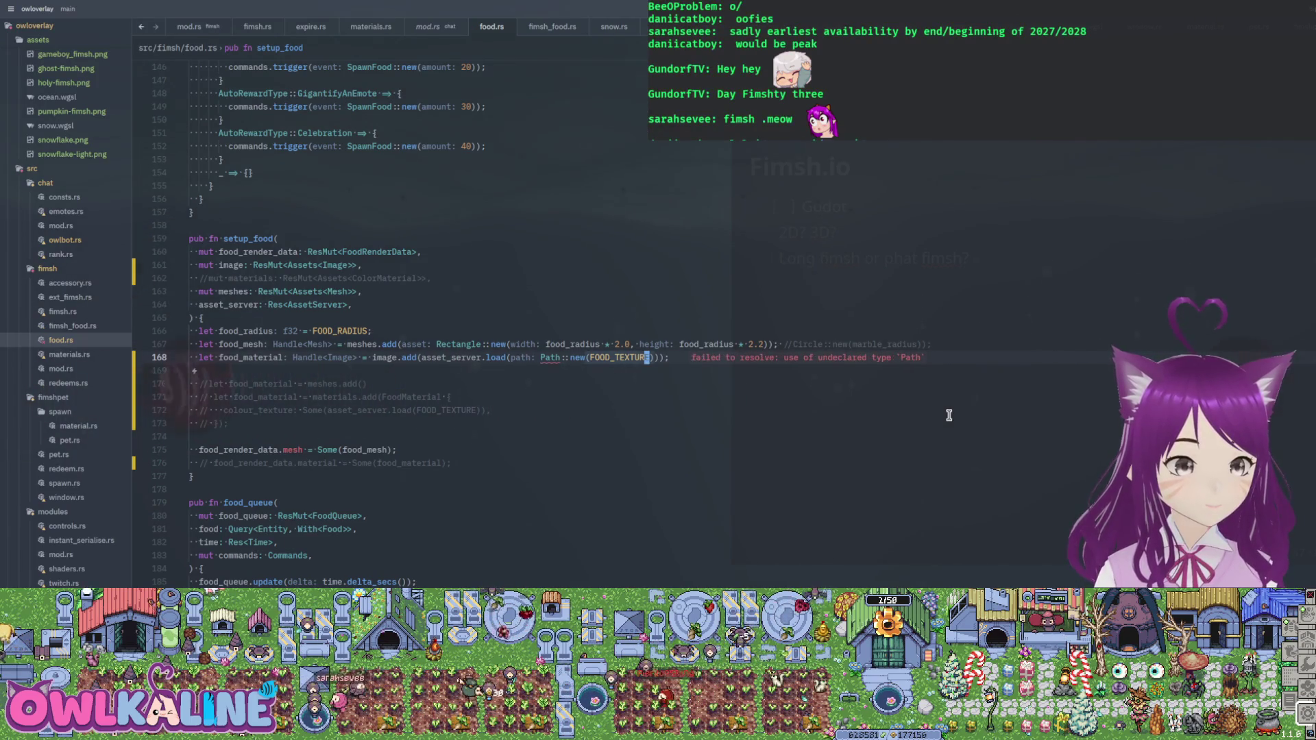
pyautogui.hotkey('ctrl', '.')
pyautogui.press('Return')
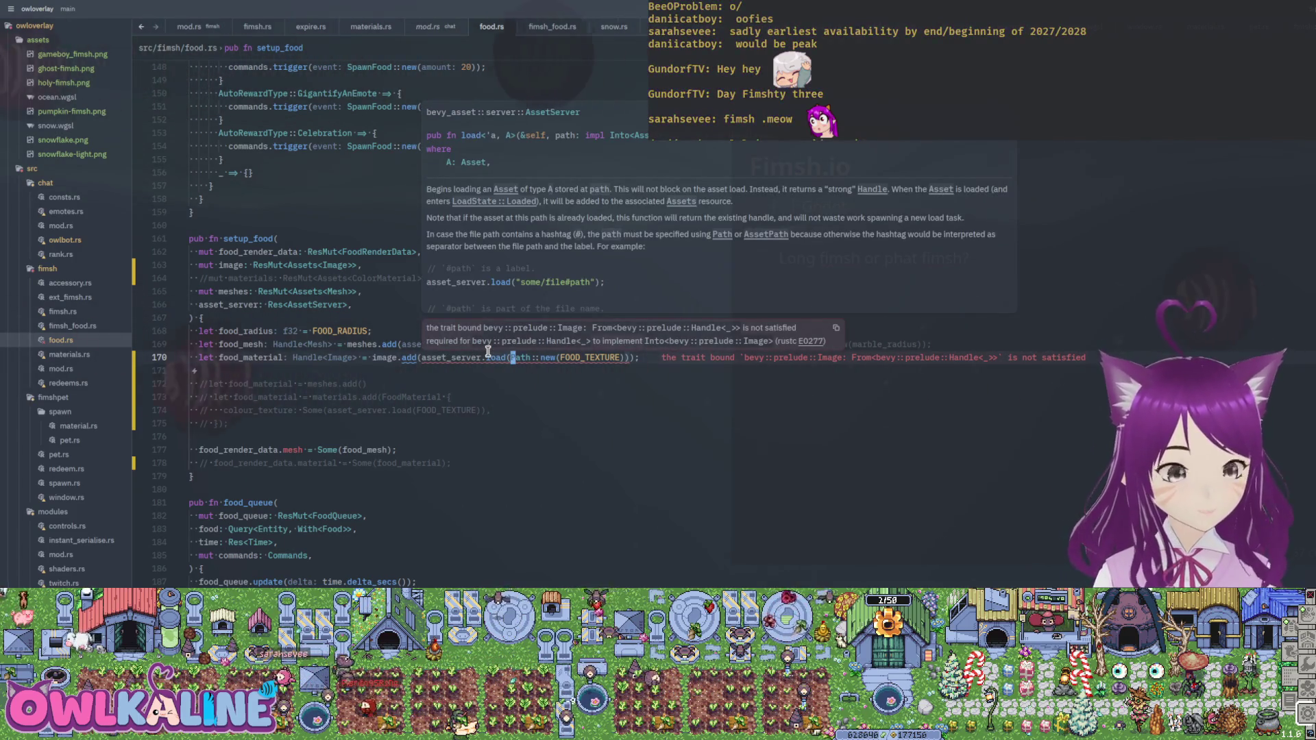
pyautogui.click(376, 359)
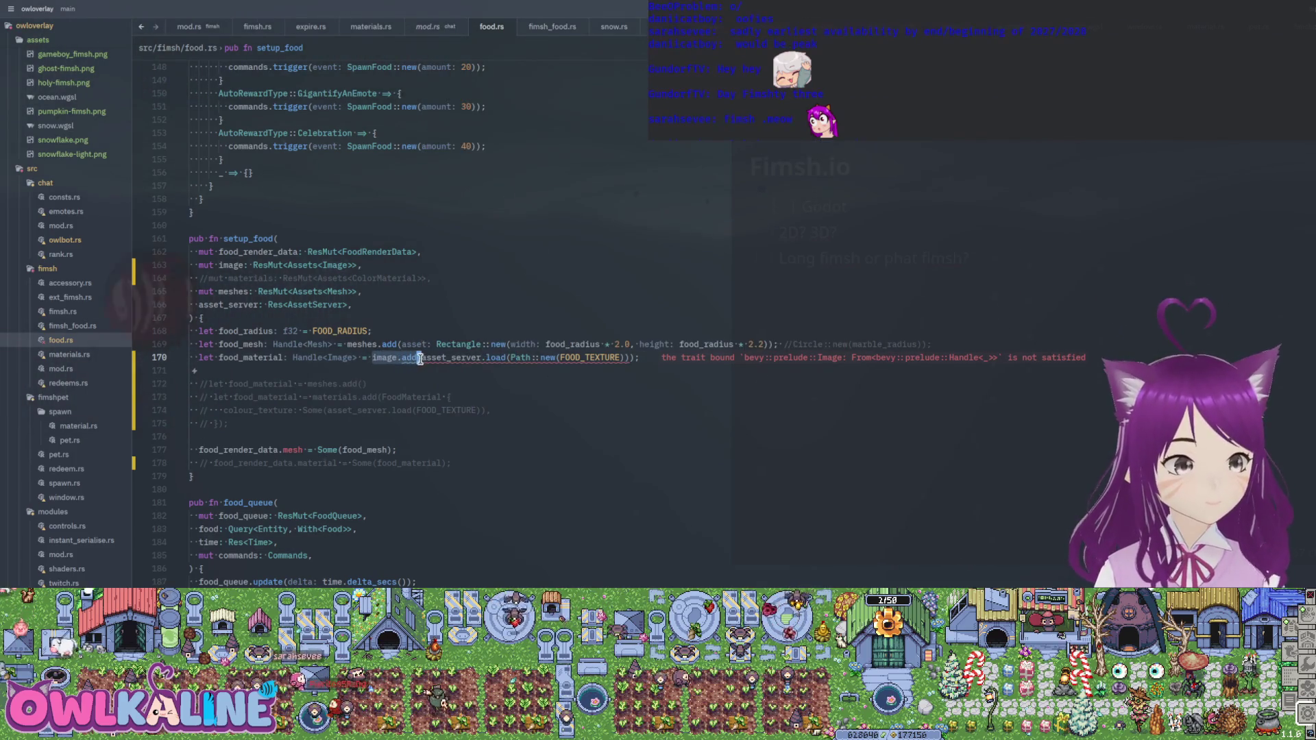
# - Undo the image.add edit and delete the unused image parameter line from setup_food
pyautogui.hotkey('ctrl', 'z')
pyautogui.press('Up')
pyautogui.press('Up')
pyautogui.press('Up')
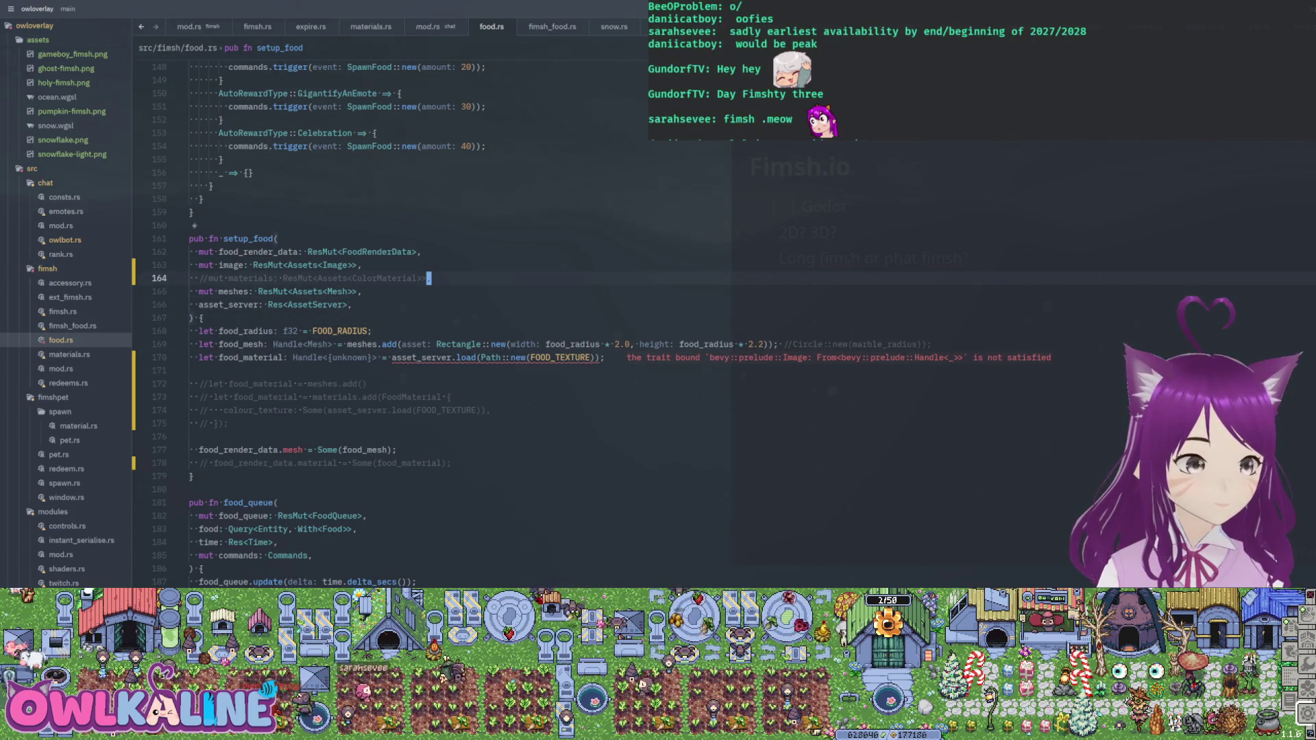
pyautogui.press('Up')
pyautogui.hotkey('ctrl', 'shift', 'k')
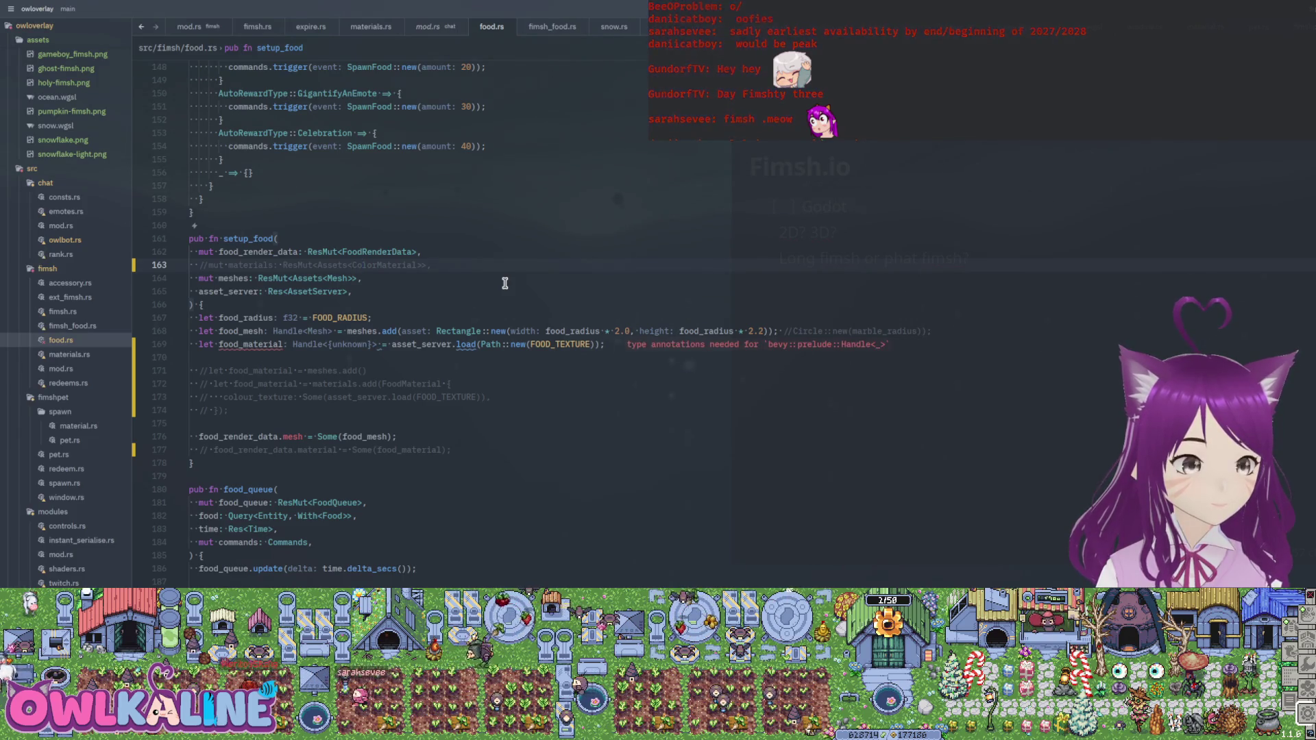
# - Add 'food_render_data.material = Some(food_material);' below the food mesh assignment
pyautogui.click(581, 344)
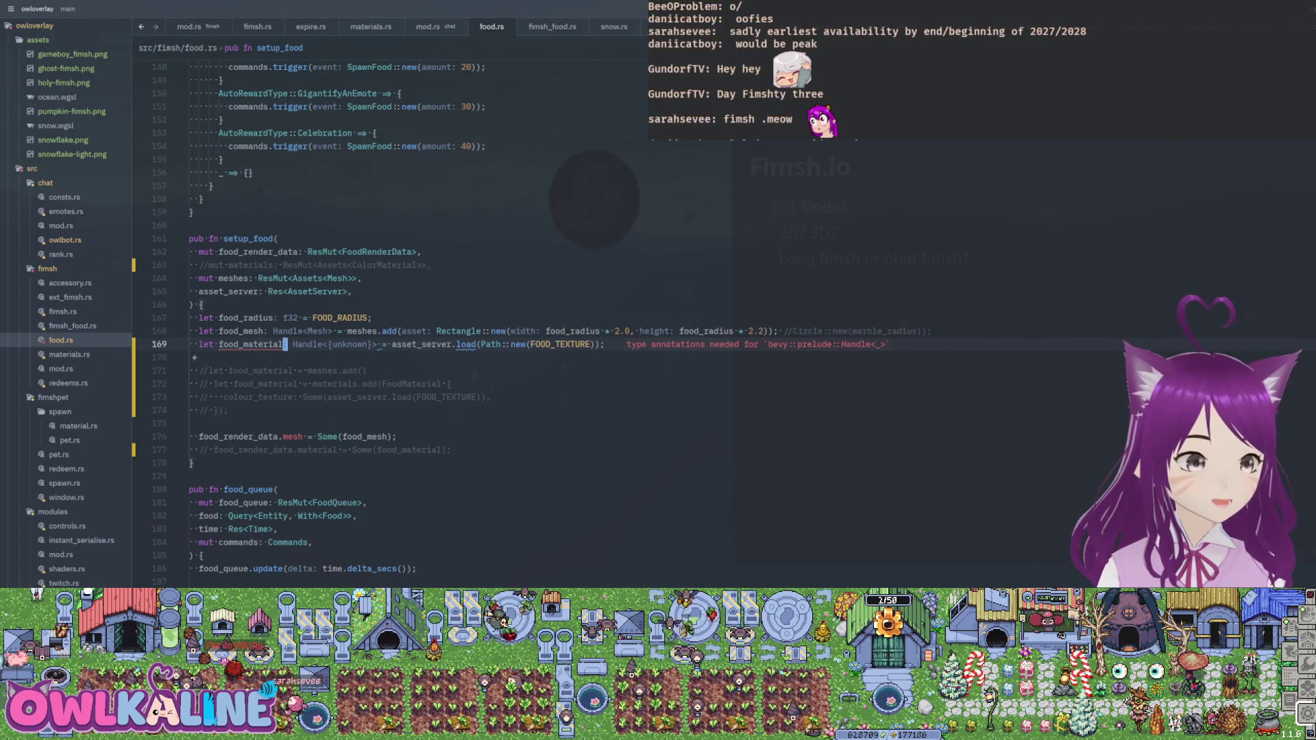
pyautogui.click(192, 463)
pyautogui.click(396, 437)
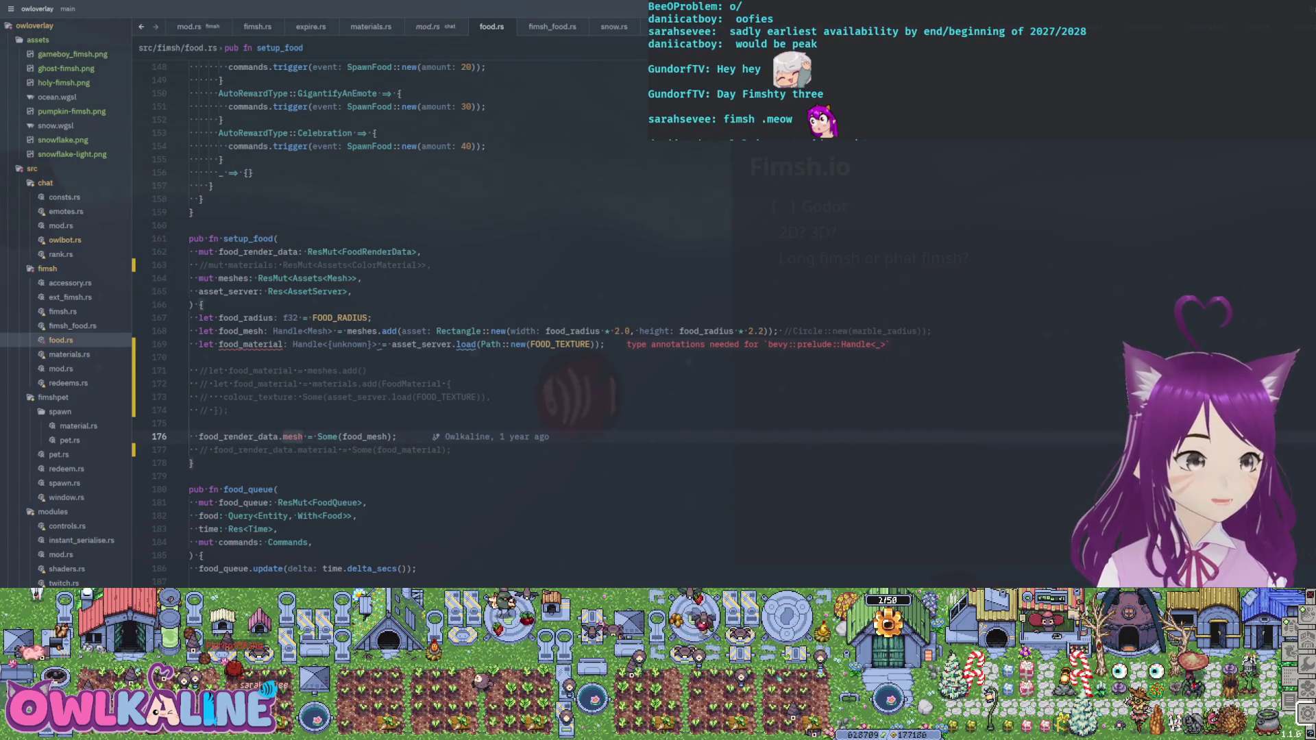
pyautogui.press('Return')
pyautogui.write('food_render_data.')
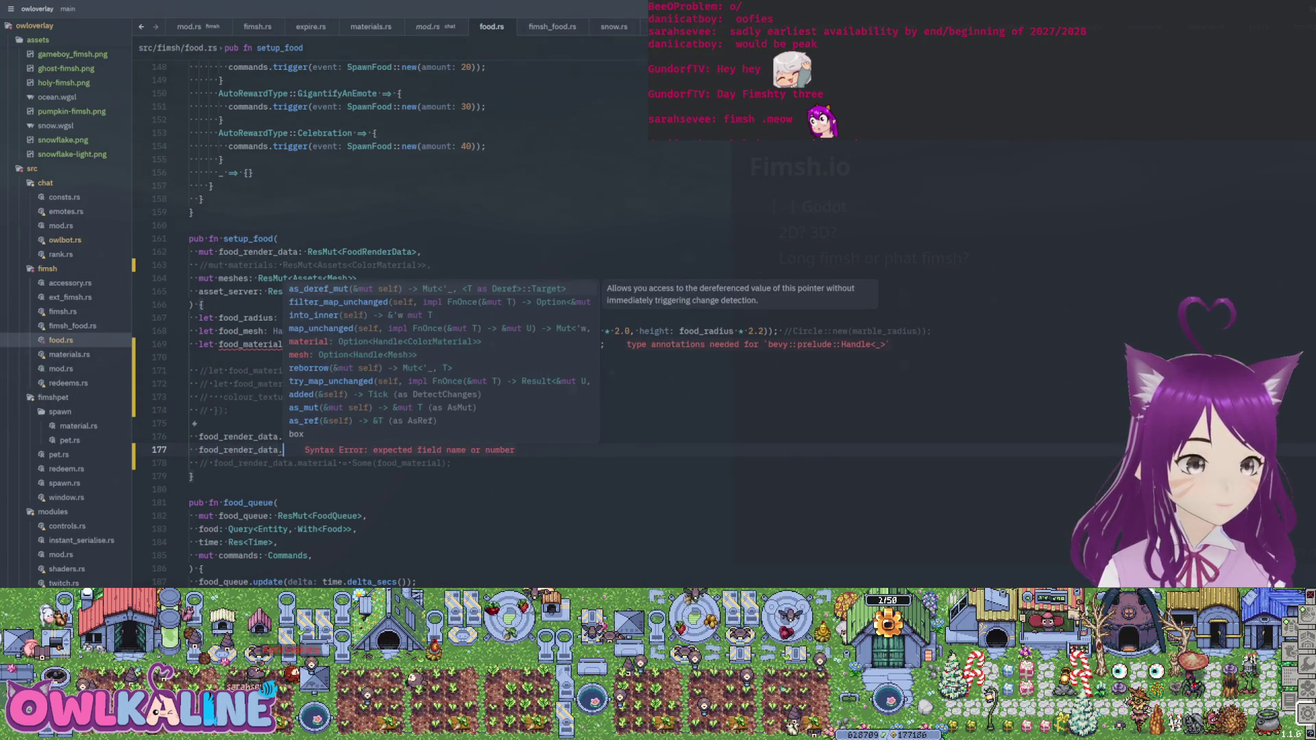
pyautogui.write('material ')
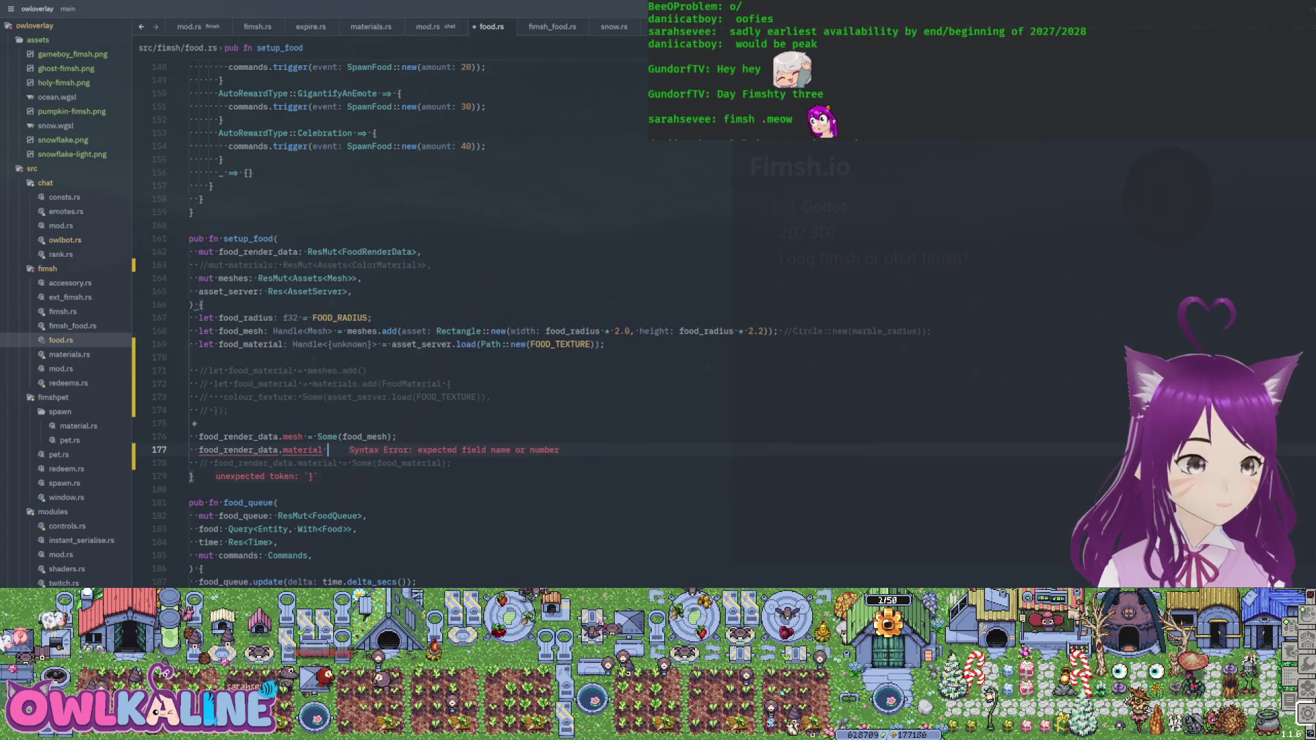
pyautogui.write('= Some(food_ma')
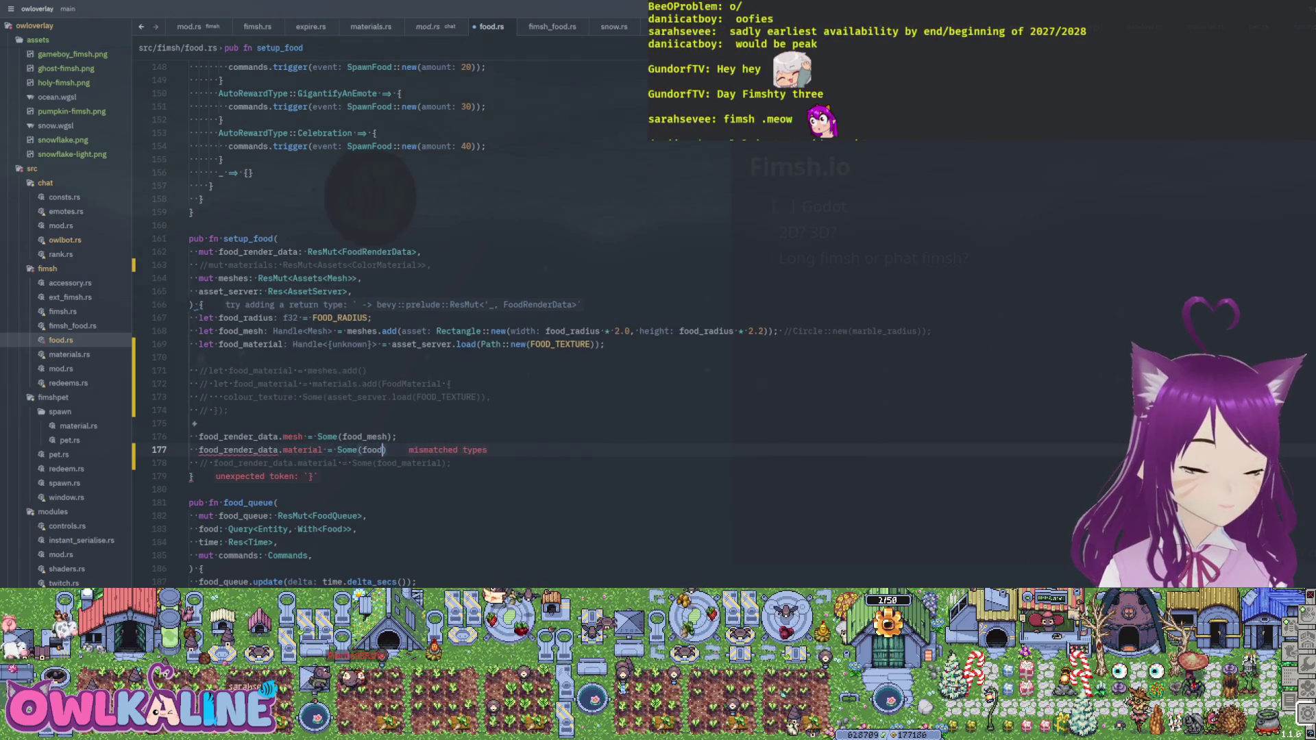
pyautogui.press('Tab')
pyautogui.write(');')
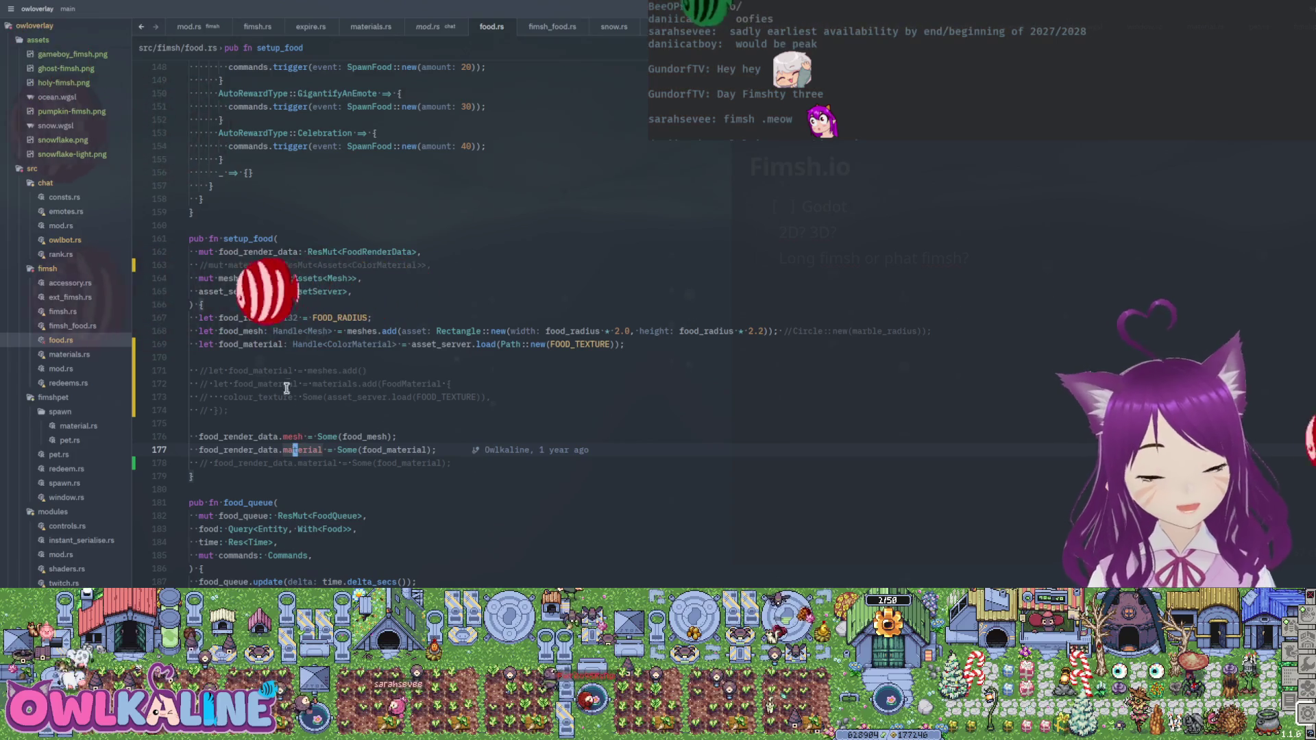
# - Change FoodRenderData's material field to Option<Handle<Image>> and save food.rs
pyautogui.keyDown('ctrl'); pyautogui.click(374, 252); pyautogui.keyUp('ctrl')
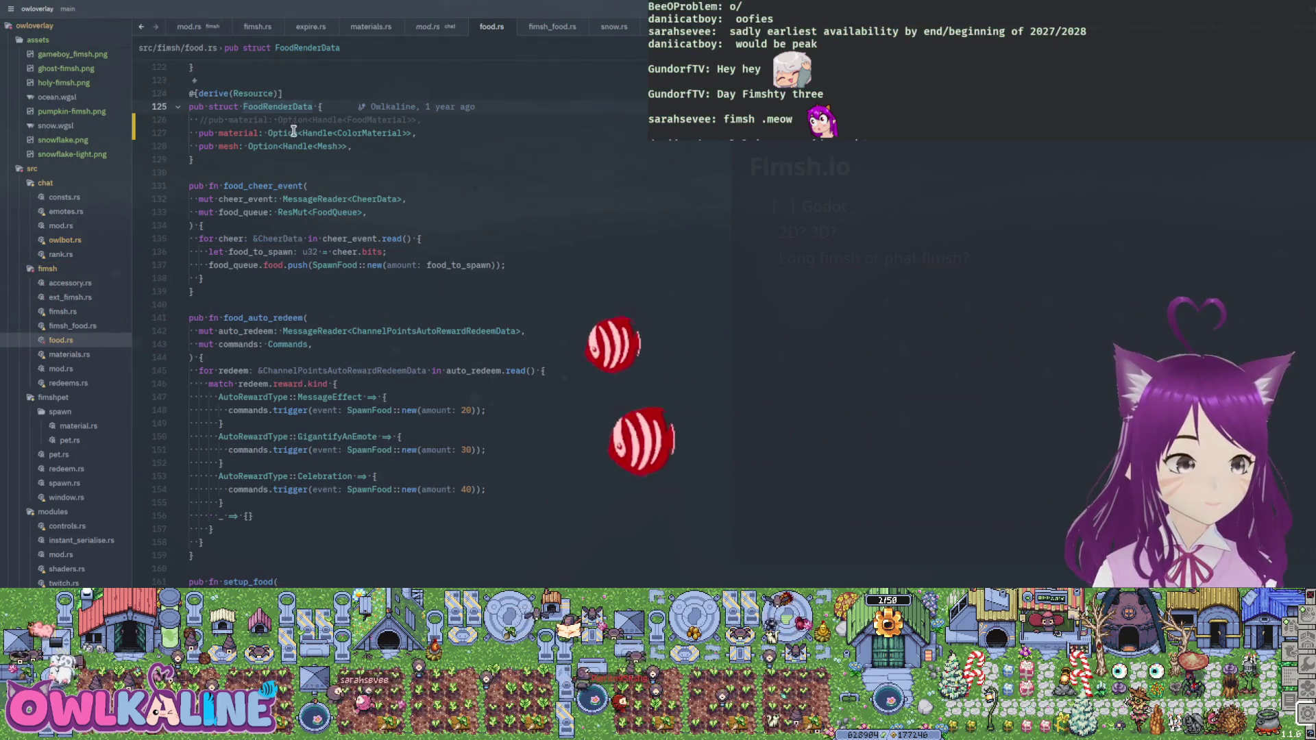
pyautogui.click(318, 146)
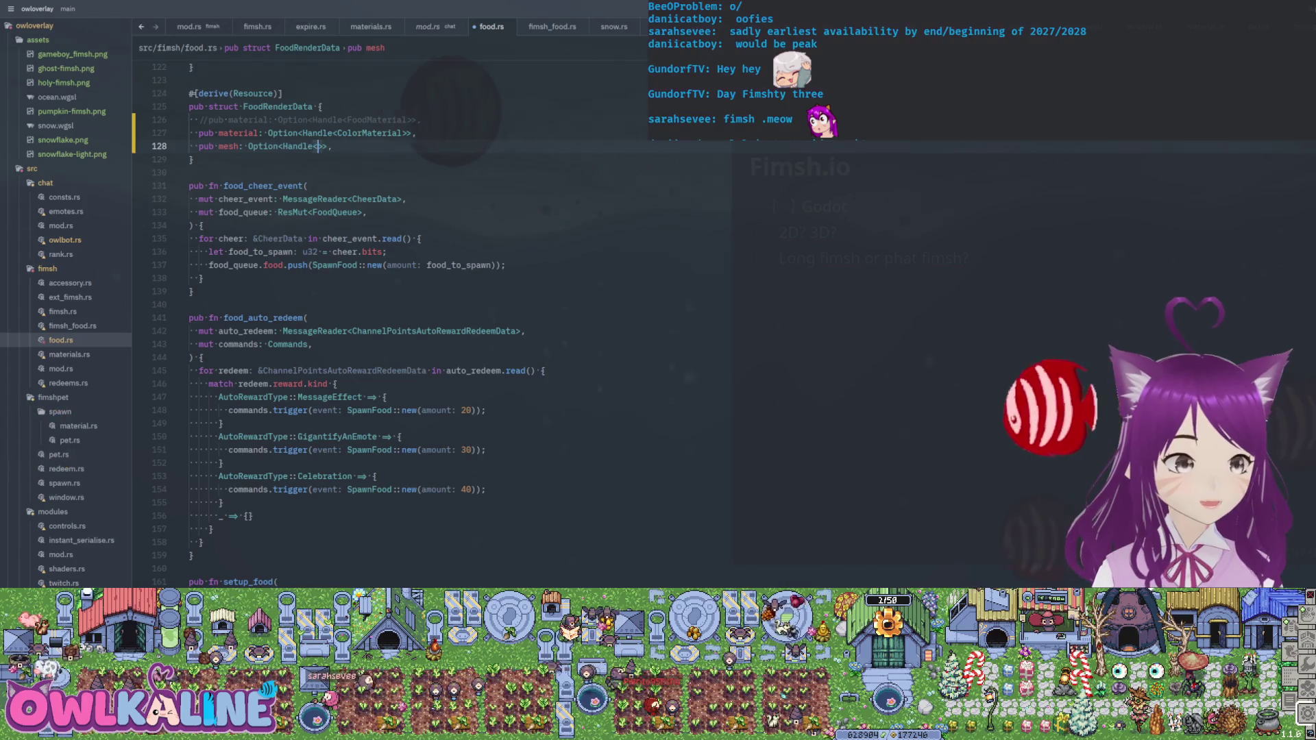
pyautogui.write('Image')
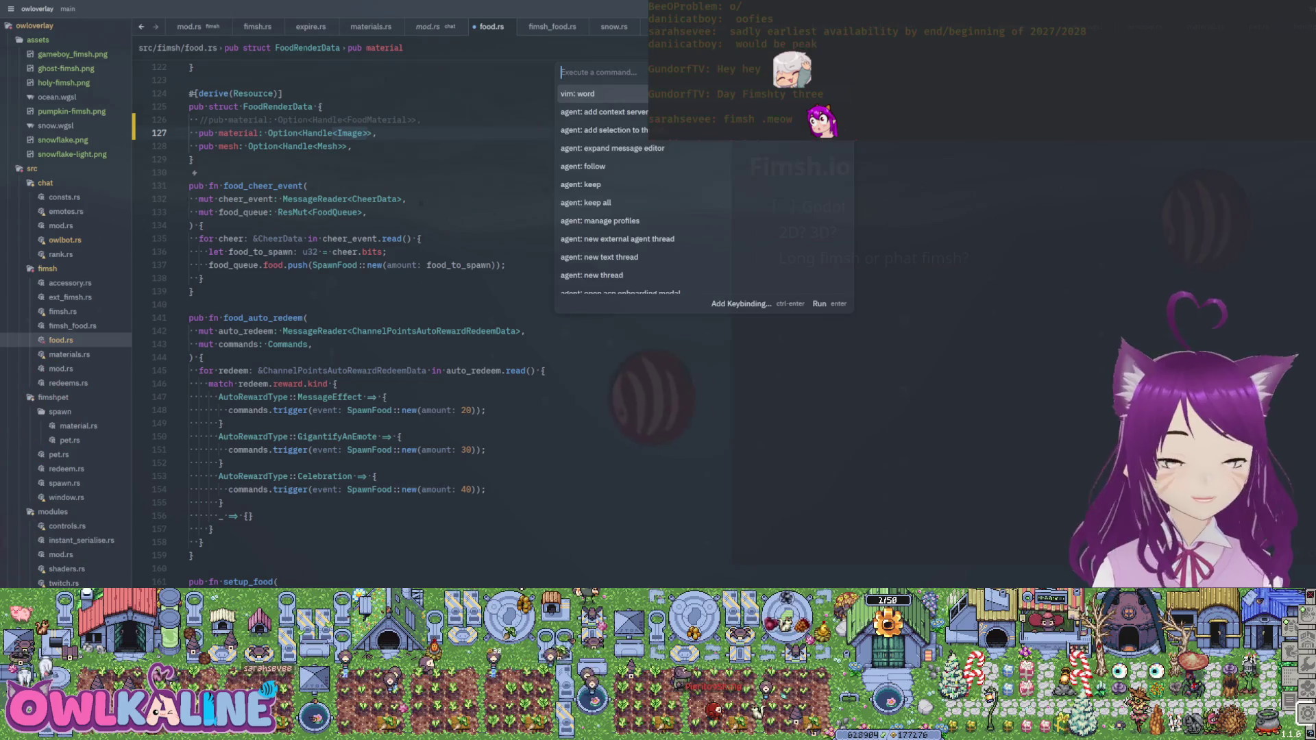
pyautogui.hotkey('ctrl', 's')
# - Replace FOOD_TEXTURE in the sprite spawn with food_render_data.material.clone().unwrap()
pyautogui.scroll(-20, 396, 164)
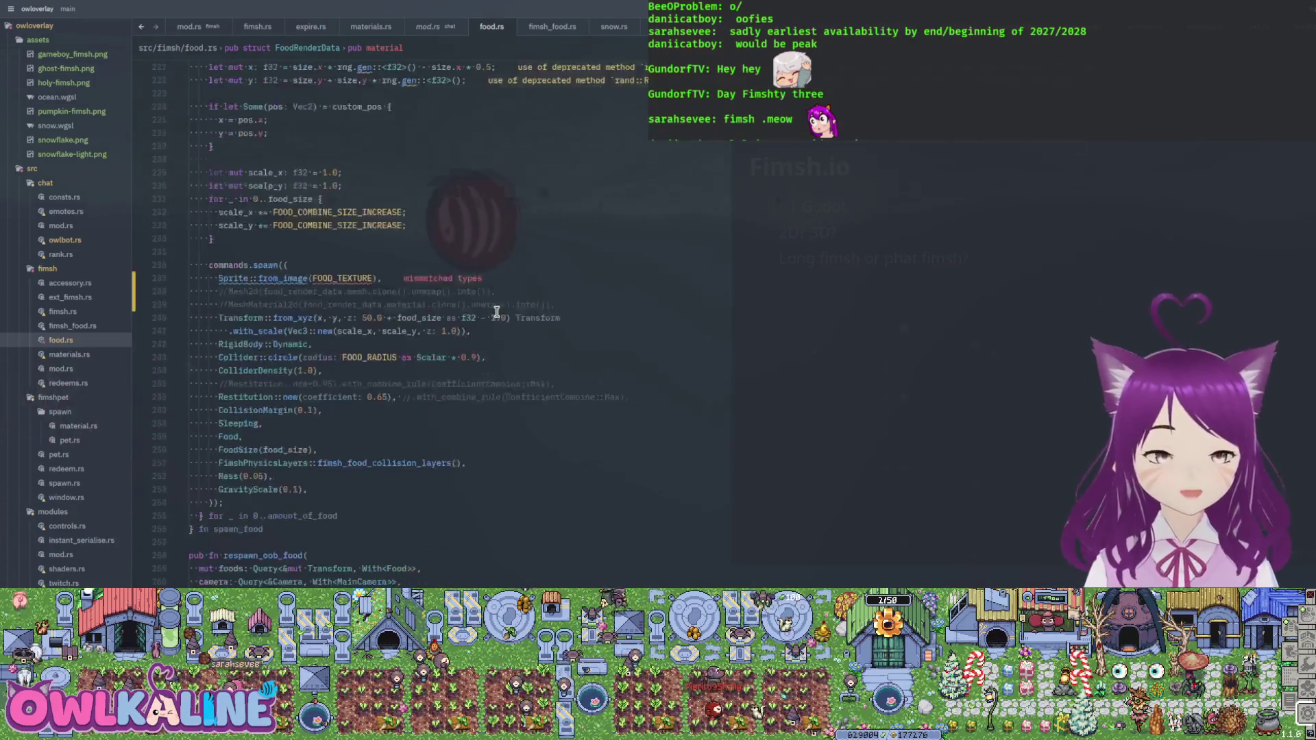
pyautogui.click(319, 238)
pyautogui.press('b')
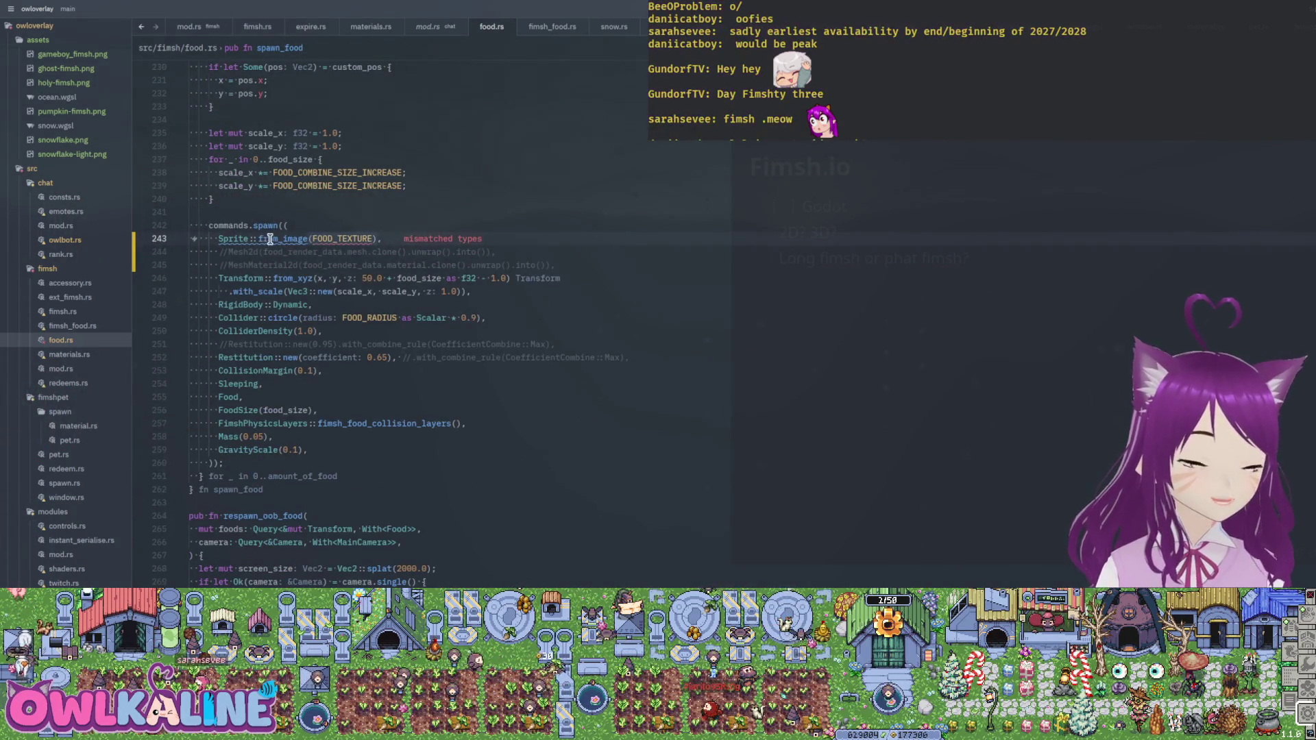
pyautogui.press('d')
pyautogui.press('w')
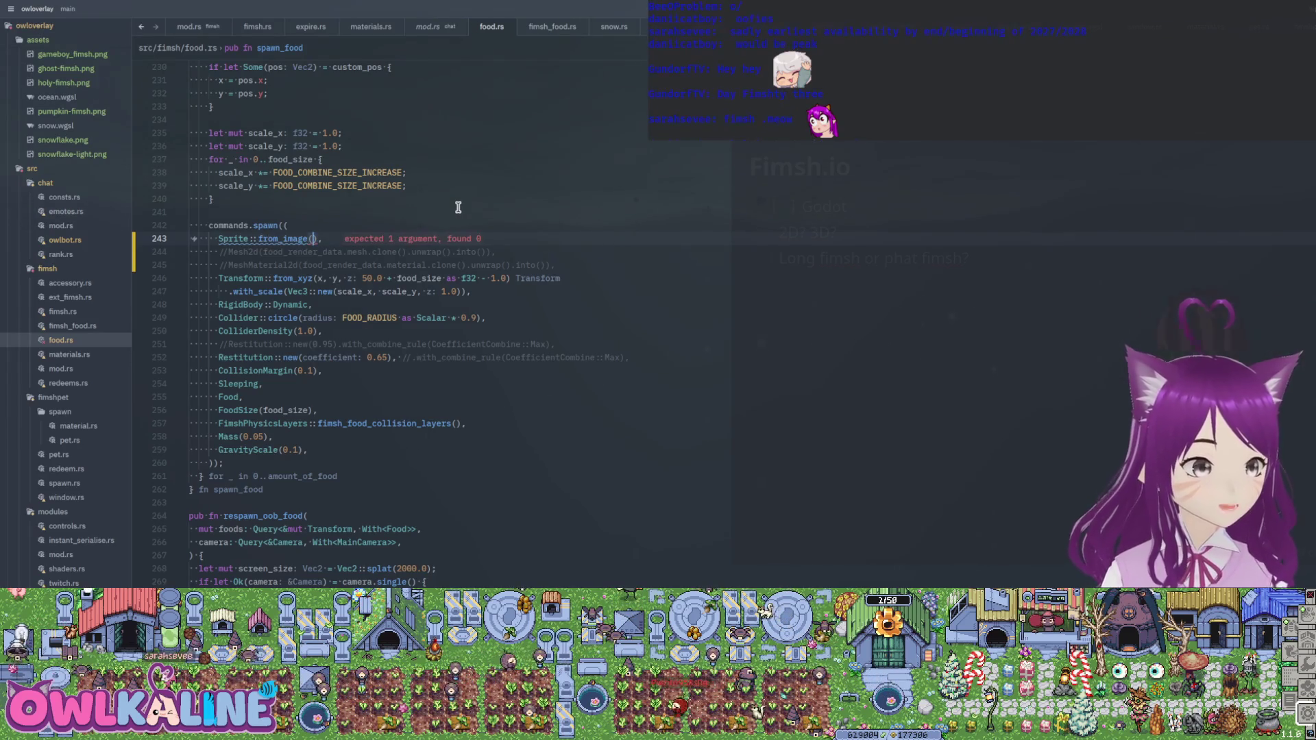
pyautogui.write('food_render_data.')
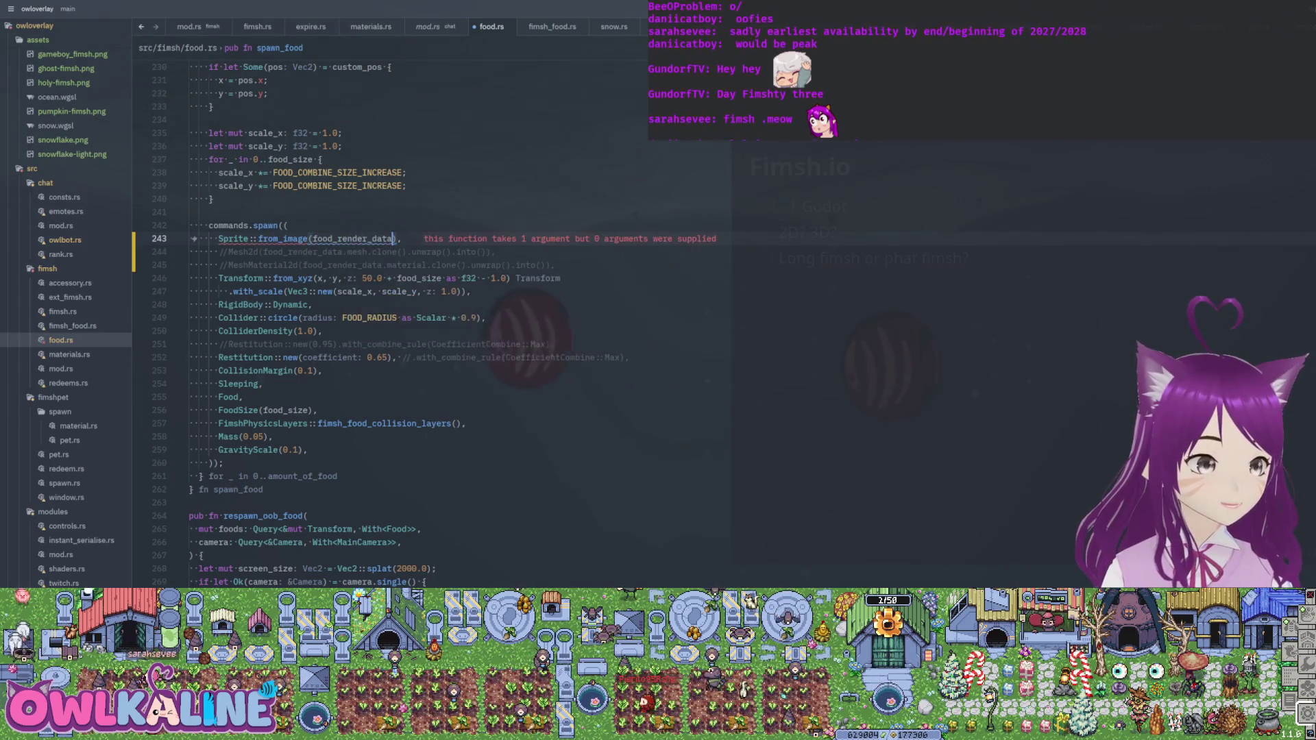
pyautogui.press('Down')
pyautogui.press('Return')
pyautogui.write('unwrap')
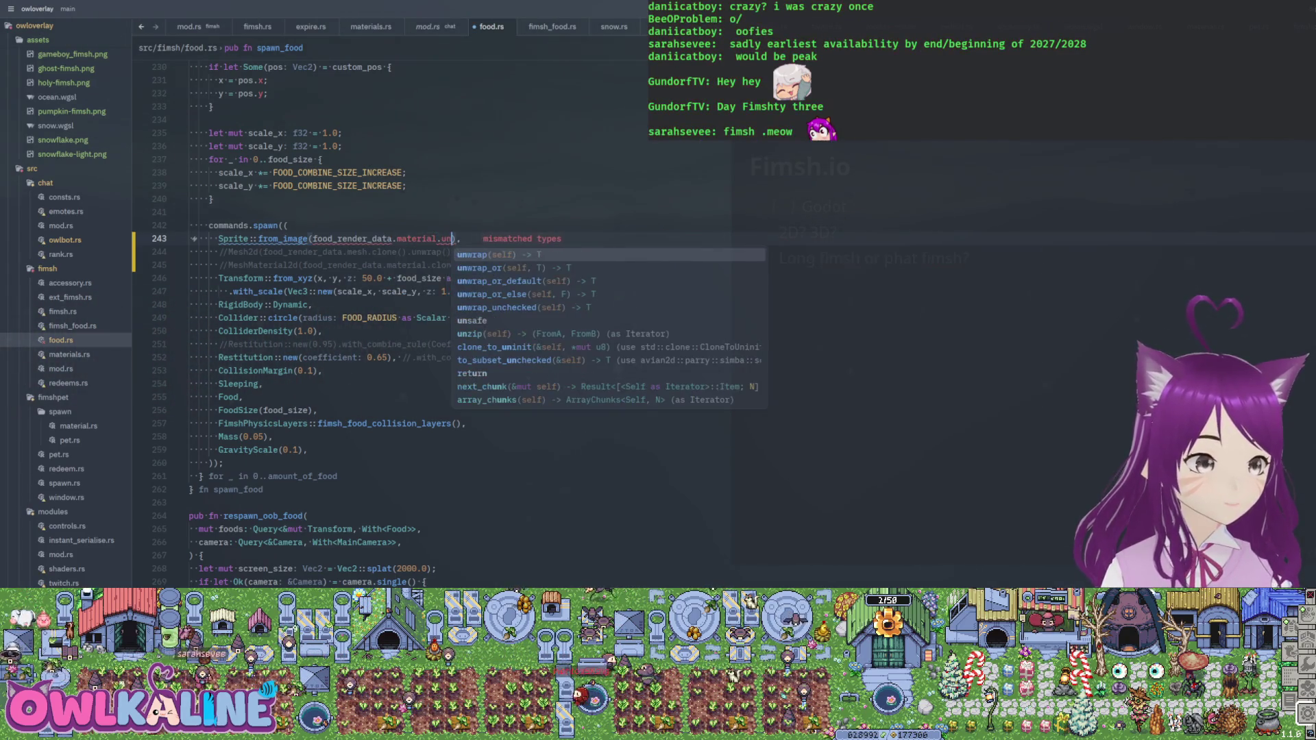
pyautogui.write('(')
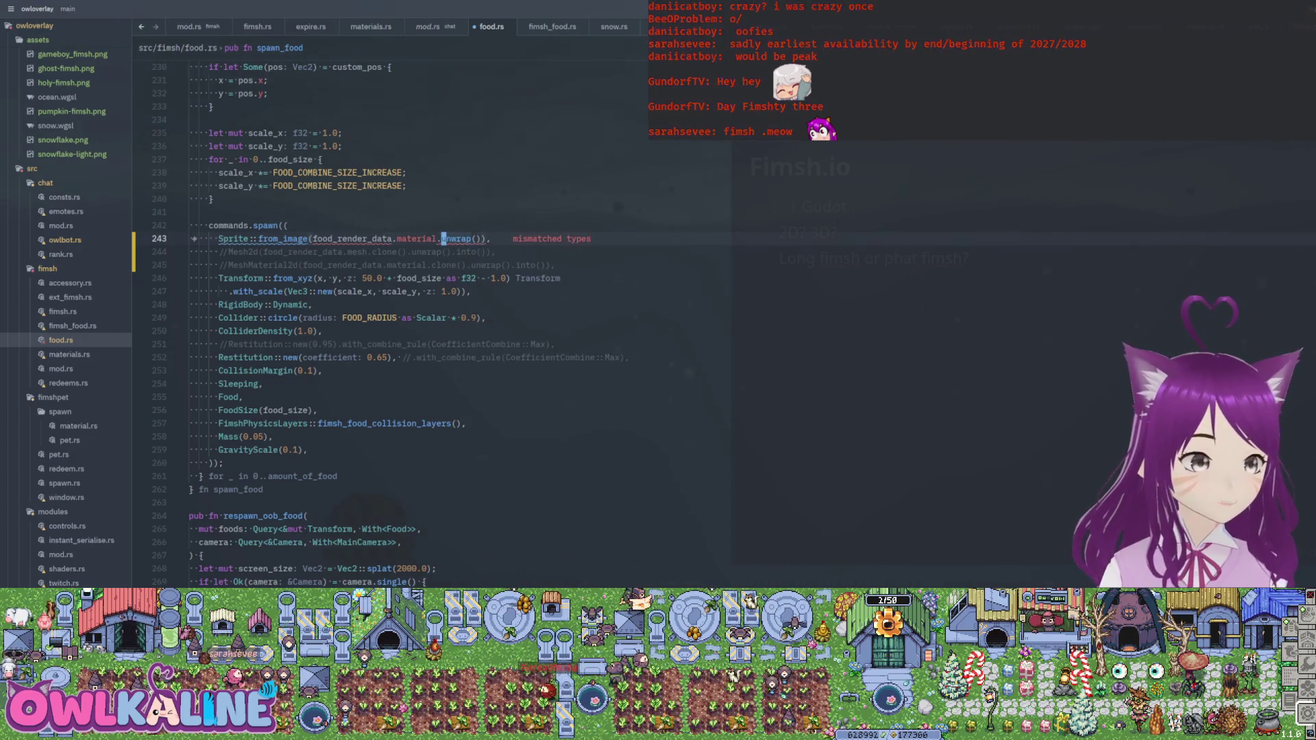
pyautogui.write('clone(')
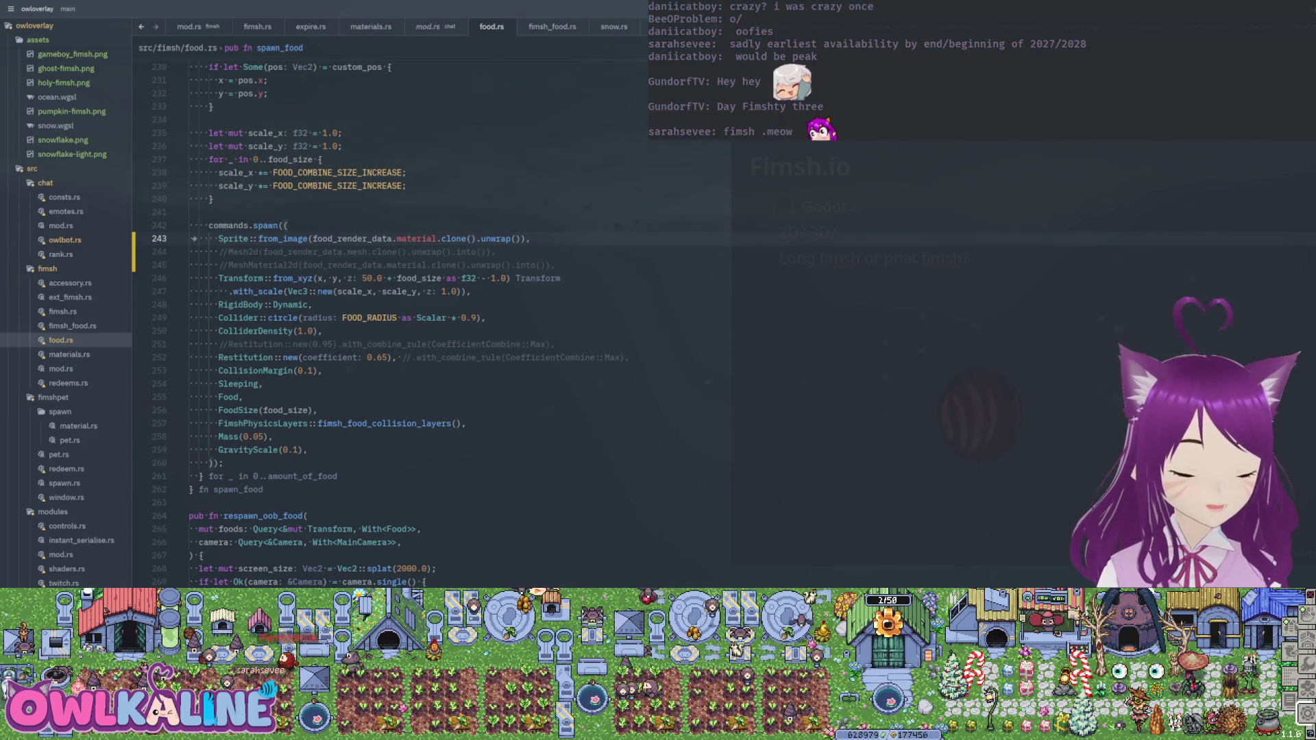
# - Append .custom_size() to the Sprite call, then cut the whole Sprite expression out of the bundle
pyautogui.write('.')
pyautogui.press('Down')
pyautogui.press('Down')
pyautogui.press('Down')
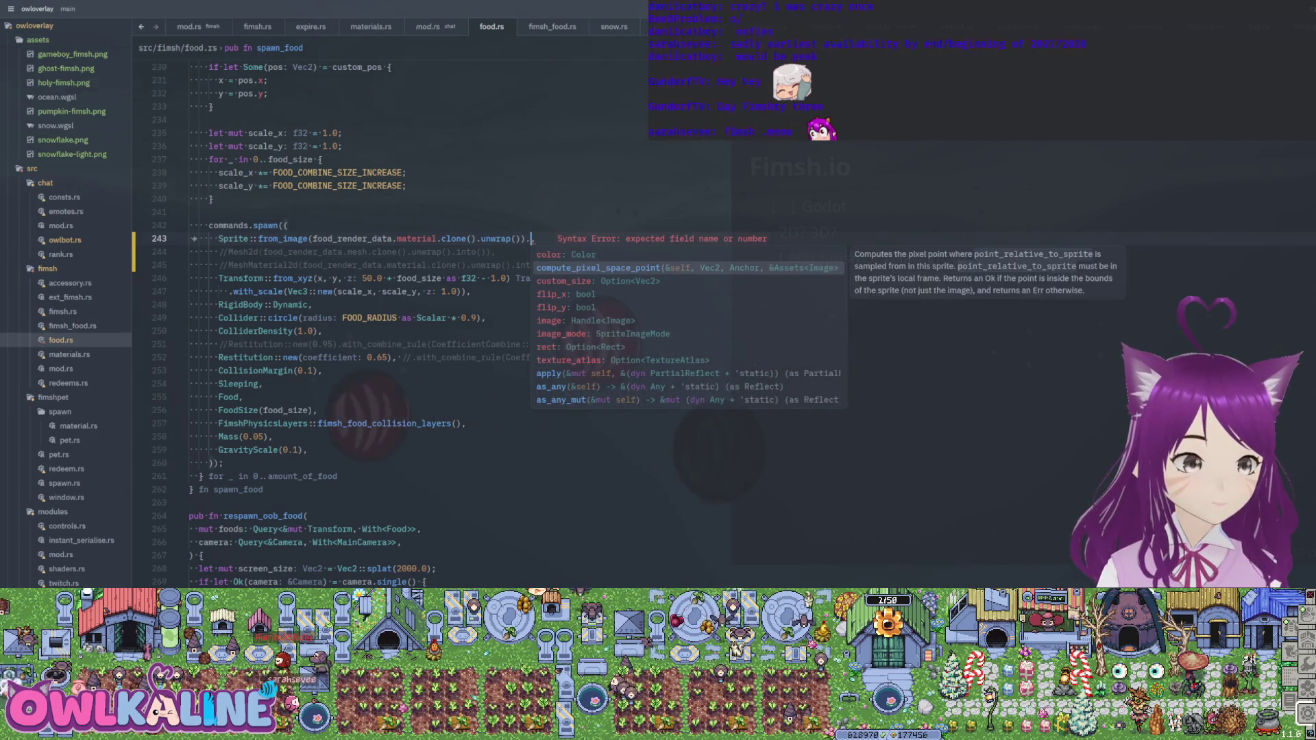
pyautogui.press('Down')
pyautogui.press('Down')
pyautogui.press('Down')
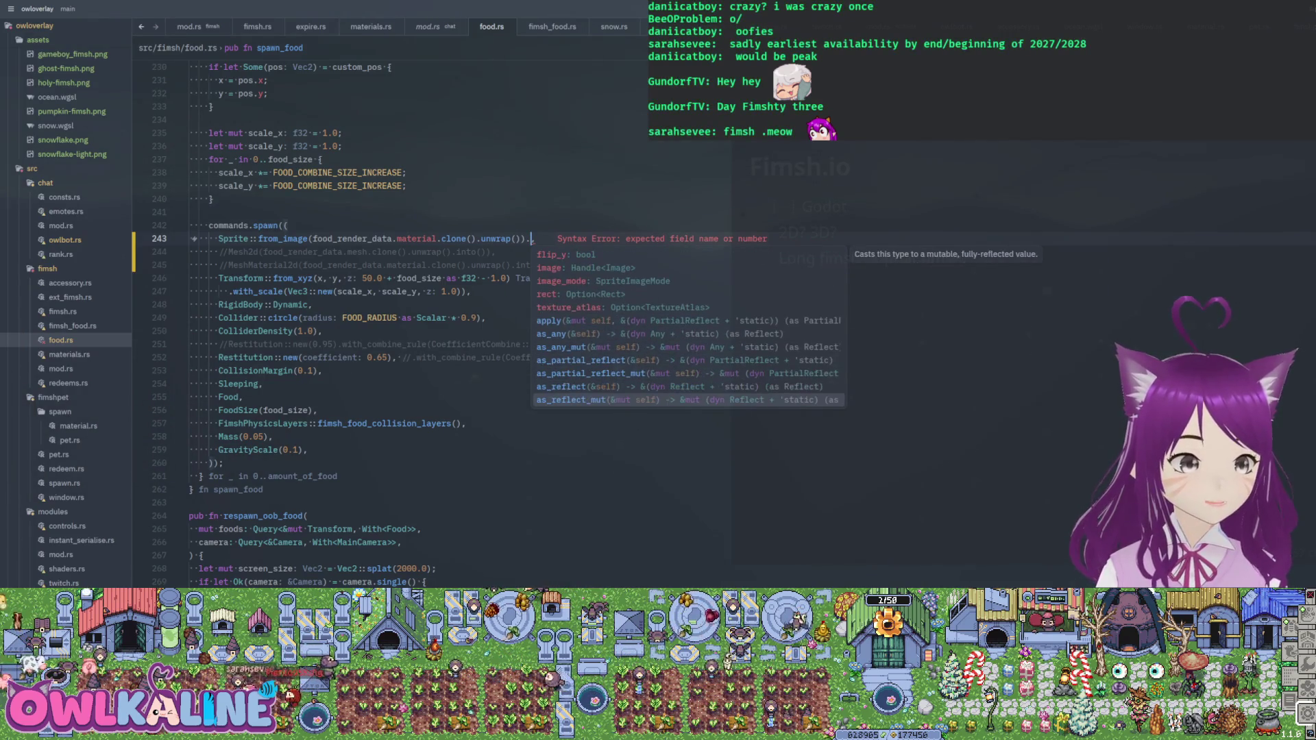
pyautogui.press('Down')
pyautogui.press('Up')
pyautogui.press('Up')
pyautogui.press('Up')
pyautogui.press('Up')
pyautogui.press('Up')
pyautogui.press('Up')
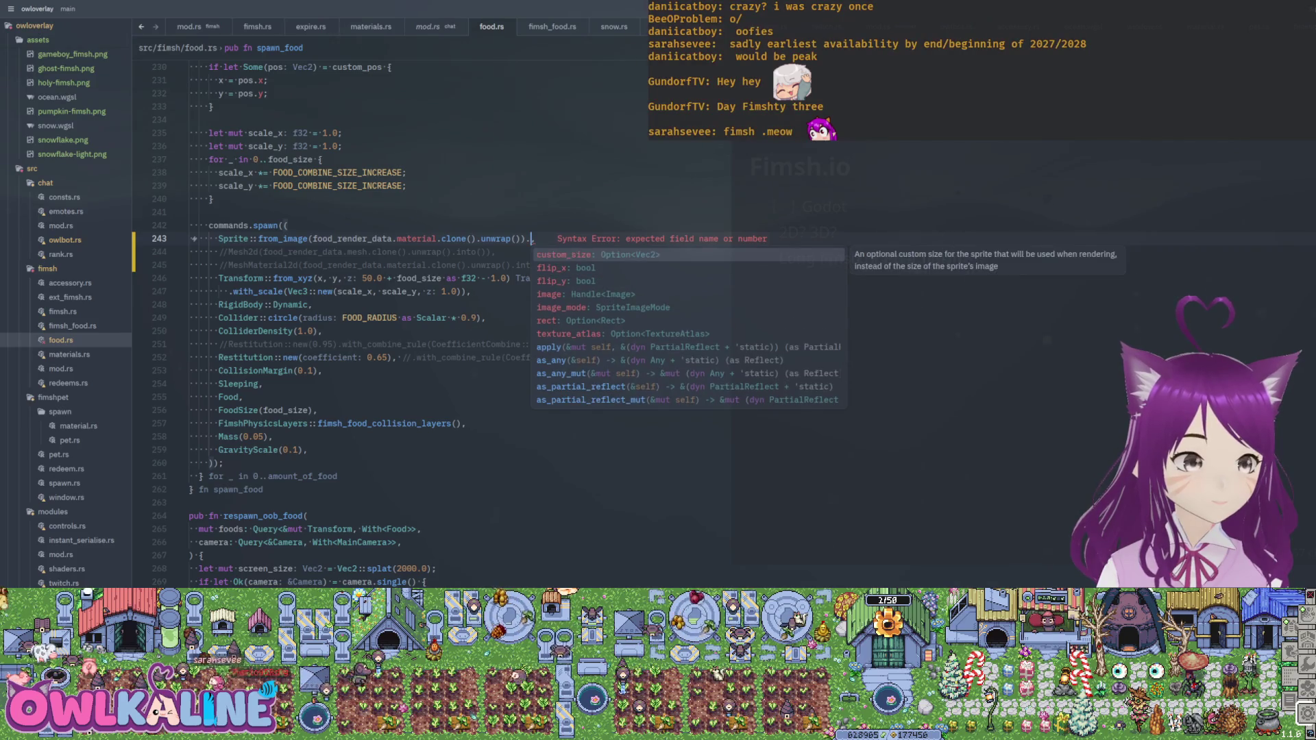
pyautogui.press('Down')
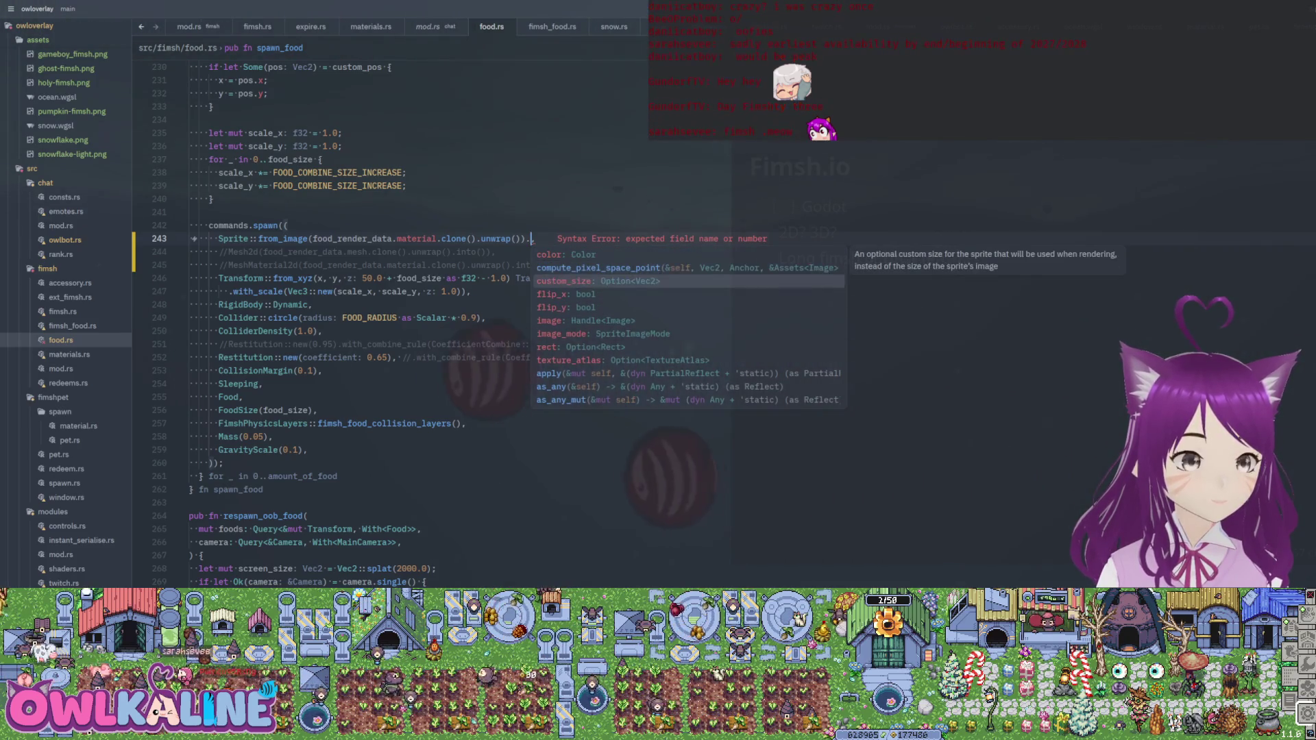
pyautogui.press('Return')
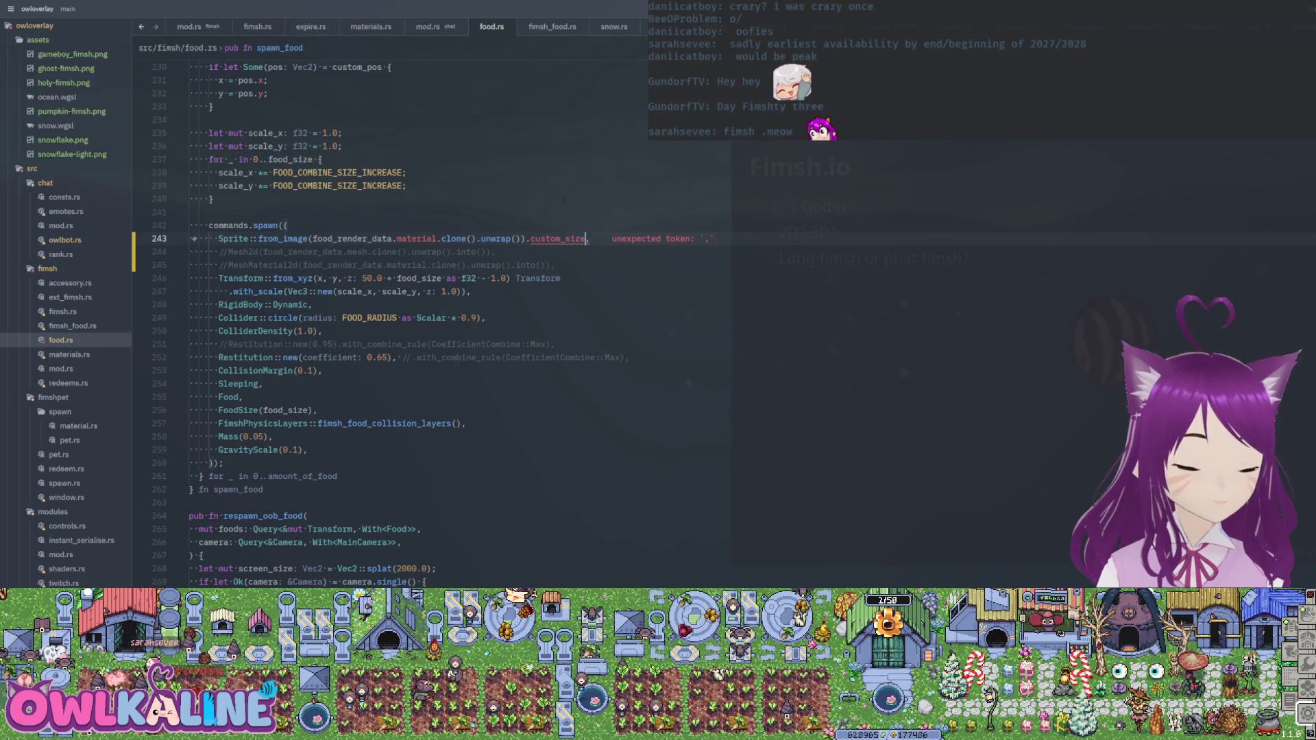
pyautogui.write(')')
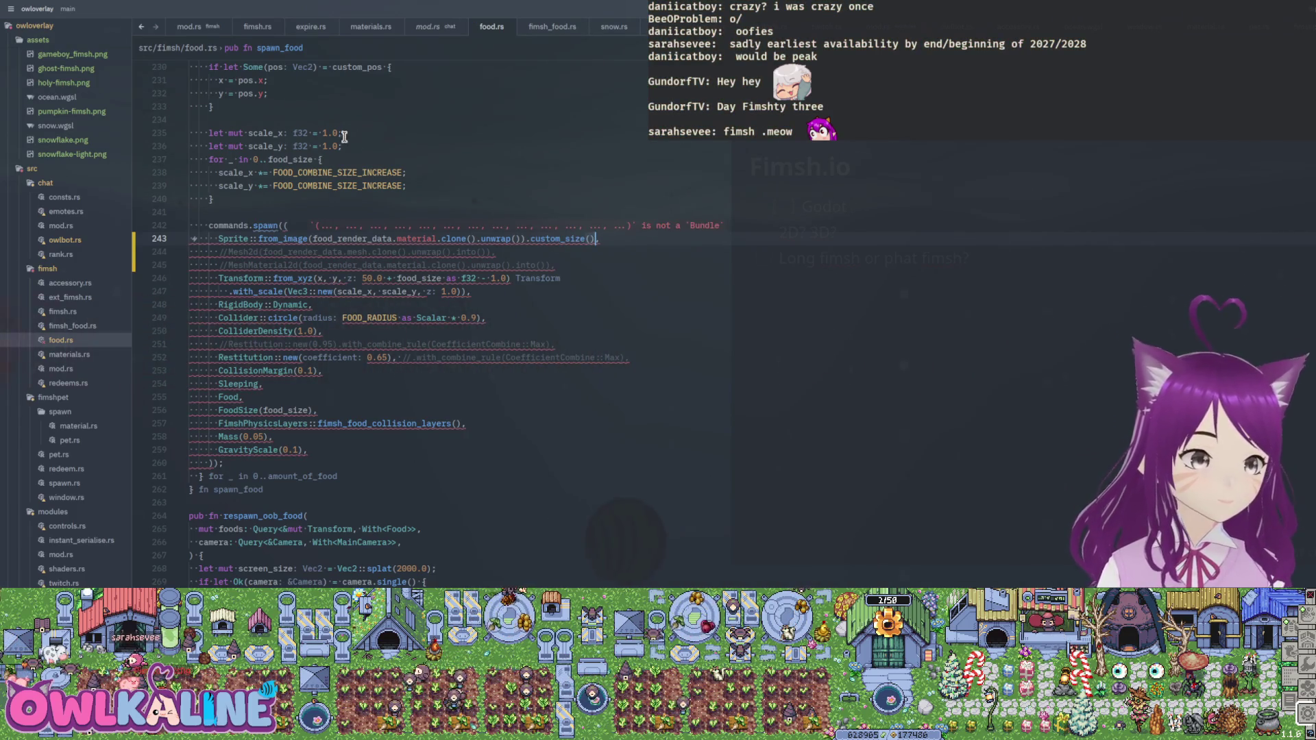
pyautogui.moveTo(541, 235)
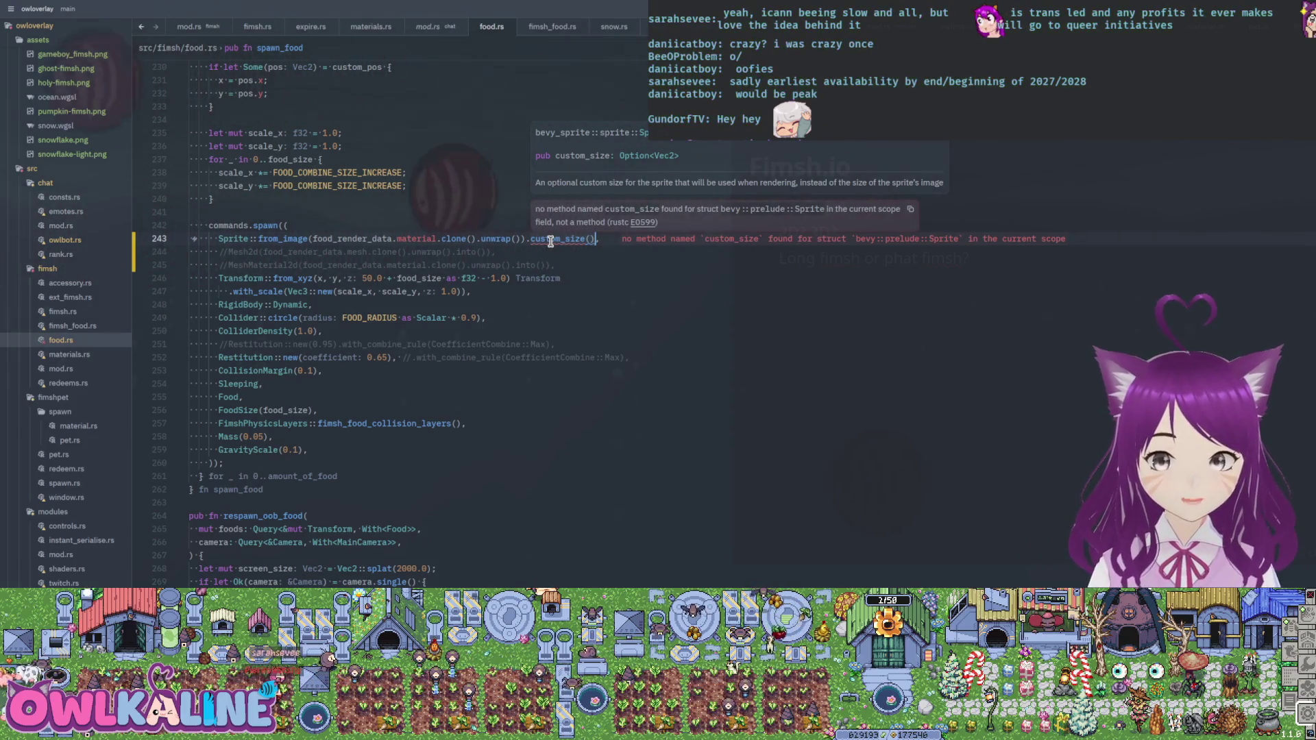
pyautogui.hotkey('shift', 'Home')
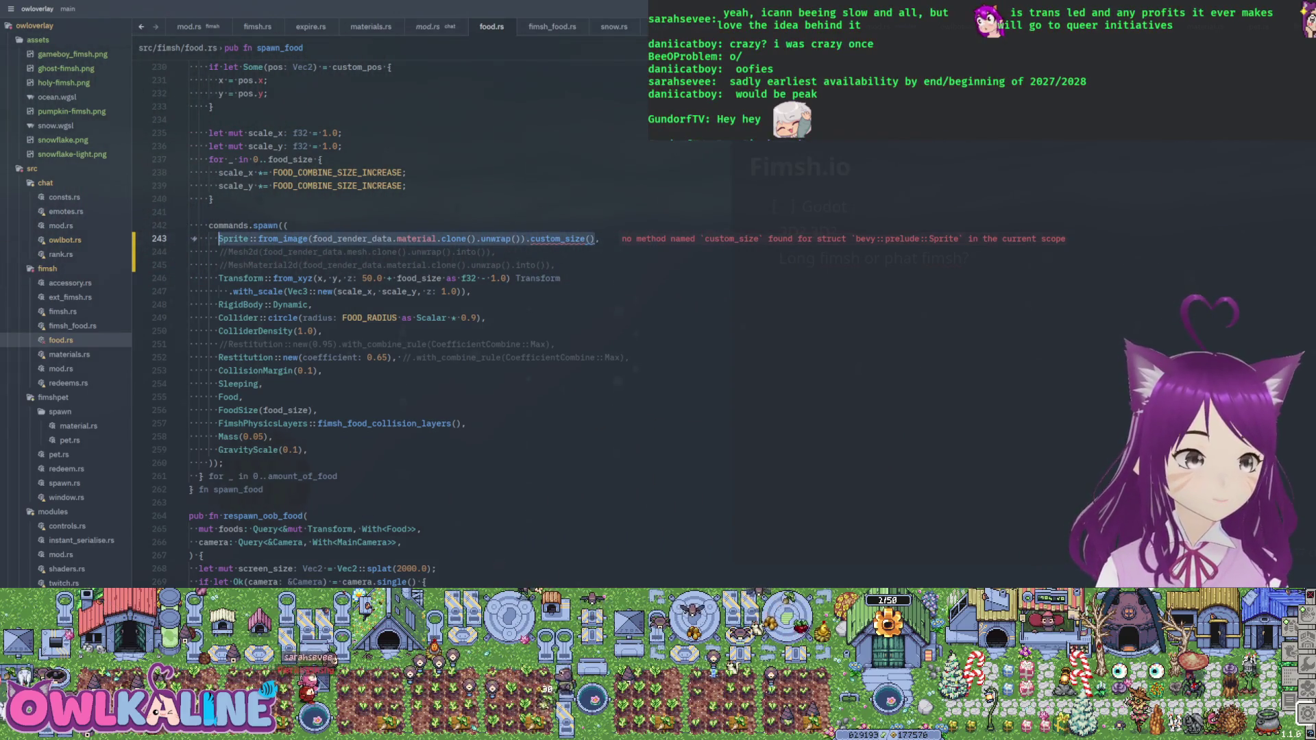
pyautogui.hotkey('ctrl', 'x')
# - Paste the Sprite expression above commands.spawn without .custom_size(), and pass sprite into the bundle
pyautogui.press('Up')
pyautogui.press('Up')
pyautogui.press('Up')
pyautogui.press('Return')
pyautogui.press('Return')
pyautogui.hotkey('ctrl', 'v')
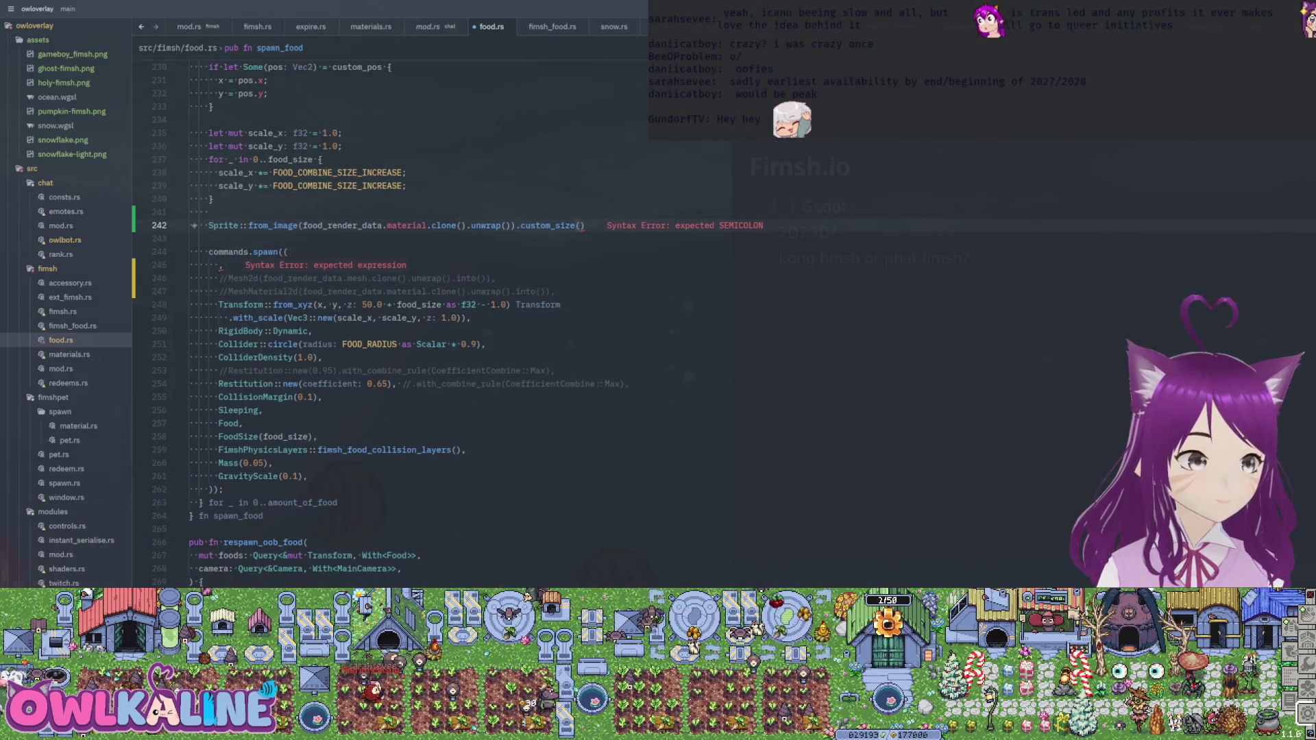
pyautogui.hotkey('ctrl', 'shift', 'Left')
pyautogui.hotkey('ctrl', 'shift', 'Left')
pyautogui.hotkey('ctrl', 'shift', 'Left')
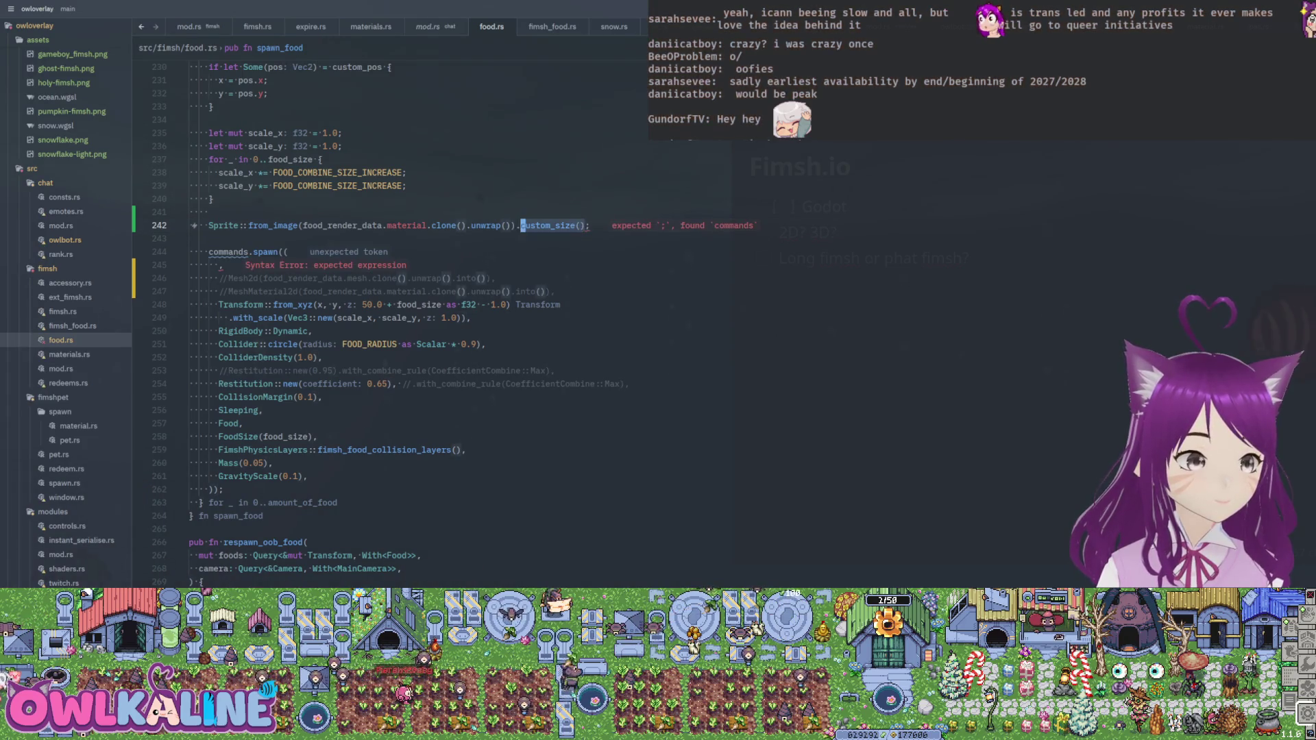
pyautogui.press('BackSpace')
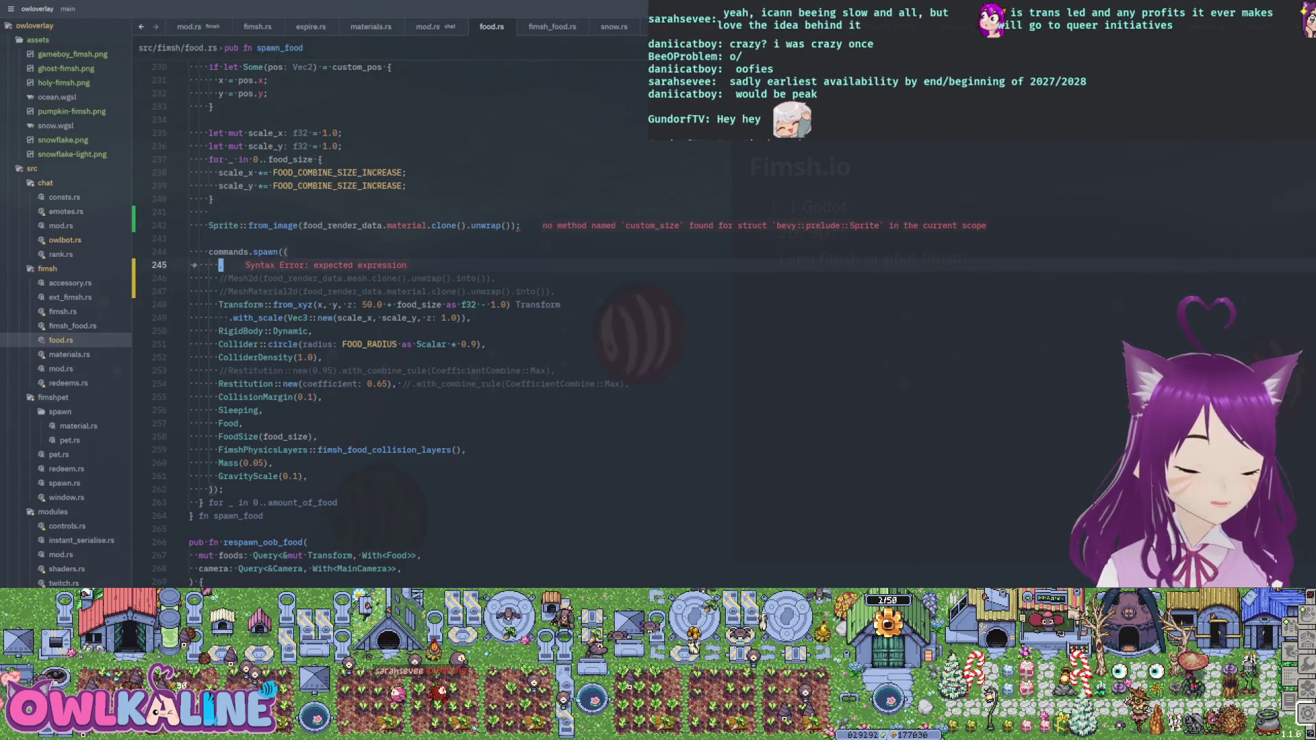
pyautogui.click(219, 265)
pyautogui.write('sprite,')
# - Turn the Sprite line into 'let mut sprite = ...' and save with :w
pyautogui.click(209, 226)
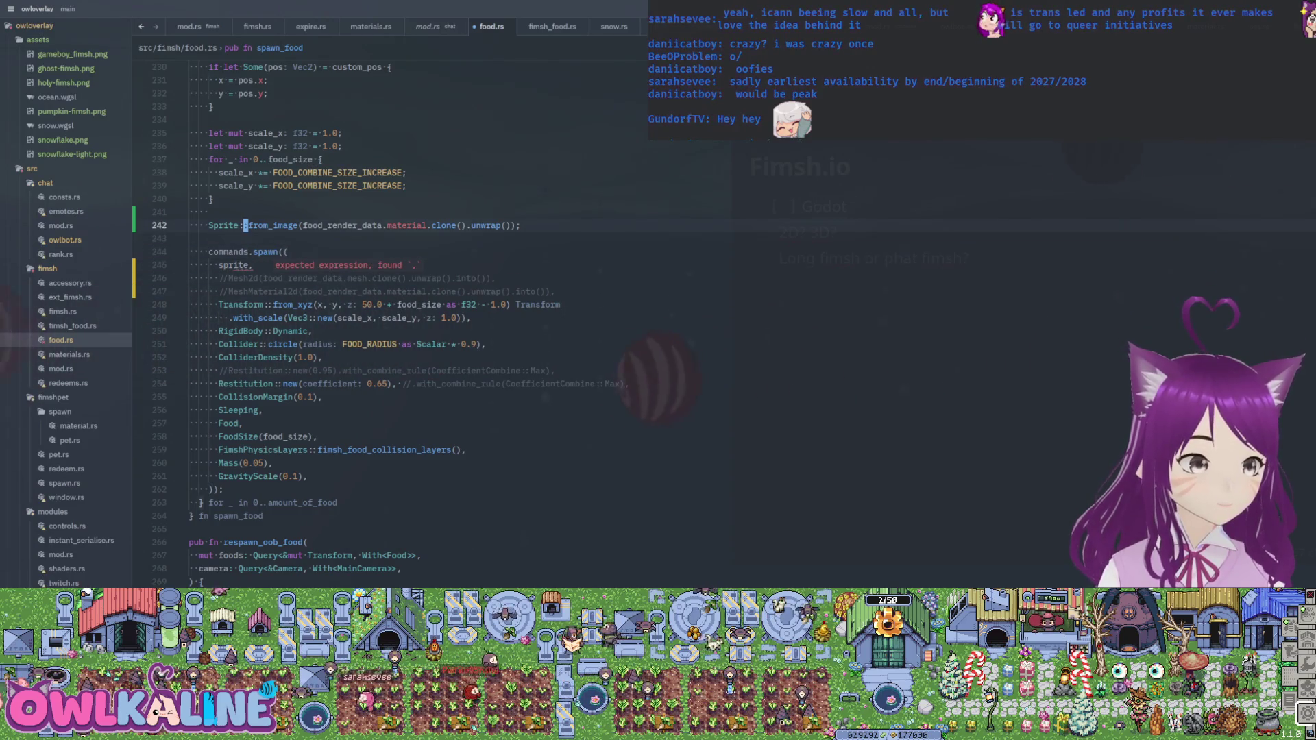
pyautogui.write('let sprite =')
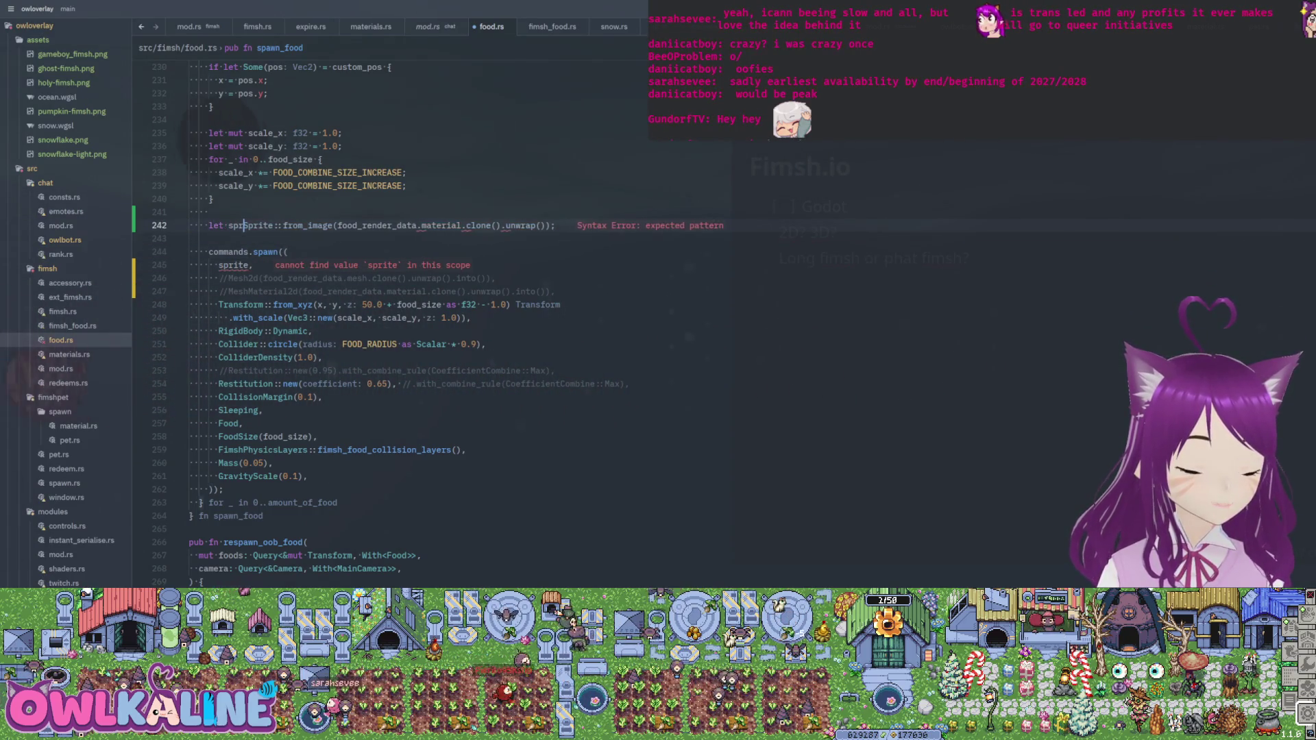
pyautogui.click(209, 225)
pyautogui.write('imut')
pyautogui.press('Escape')
pyautogui.write(':w')
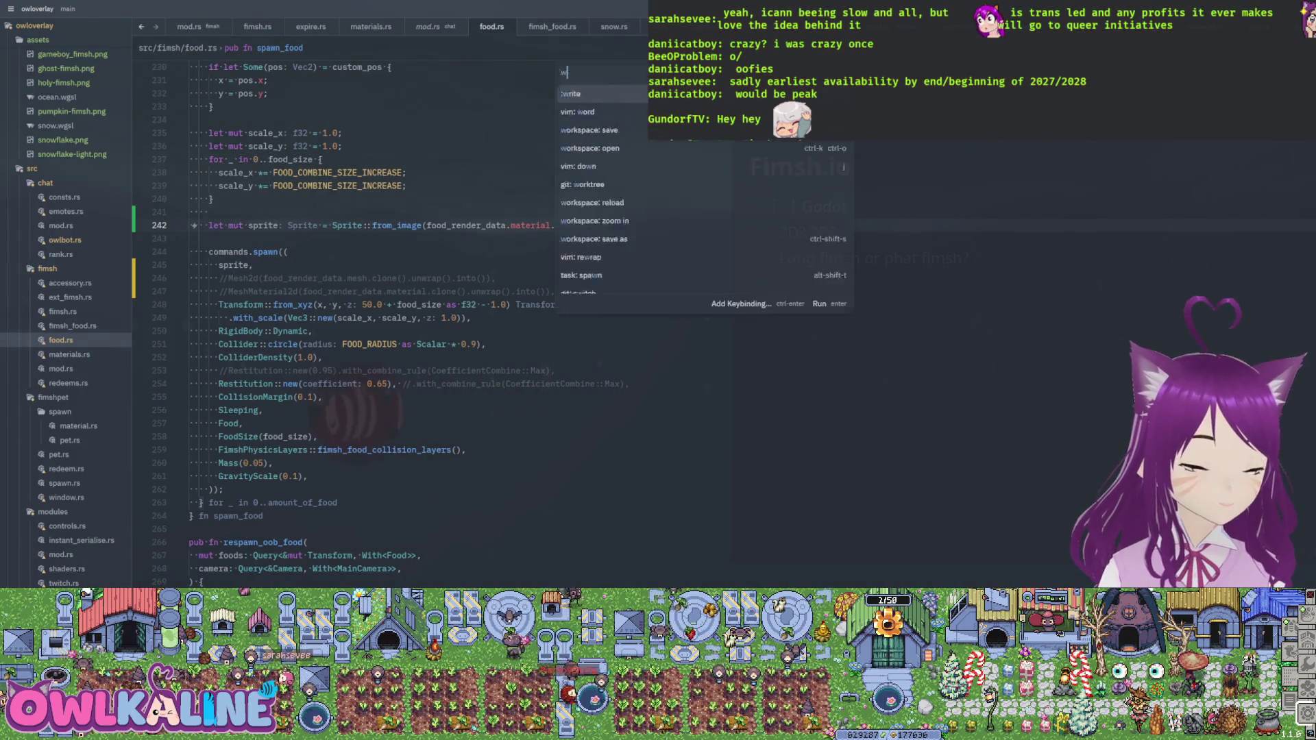
pyautogui.press('Return')
# - Try 'sprite.custom_size = Some(food_render_data.mesh.unwrap().id())', then delete that mismatched line
pyautogui.write('osprite.c')
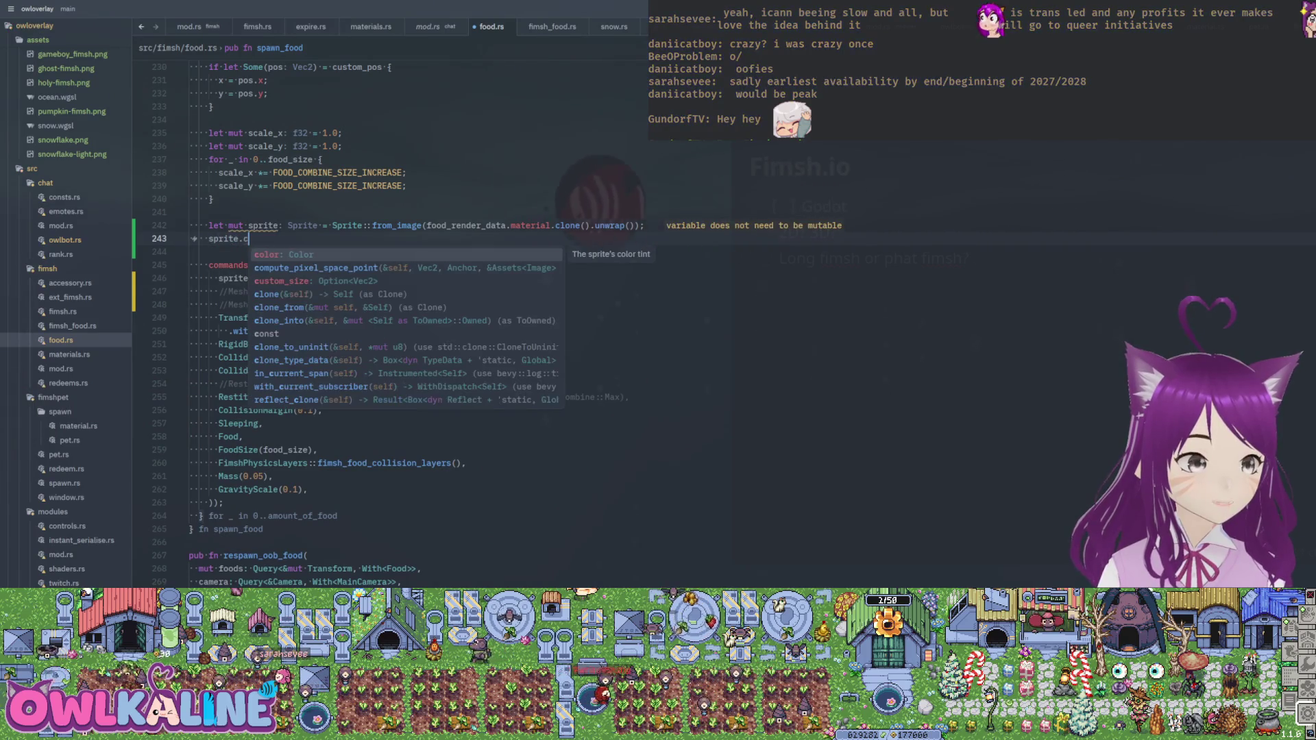
pyautogui.press('Down')
pyautogui.press('Down')
pyautogui.press('Return')
pyautogui.write('= Some()')
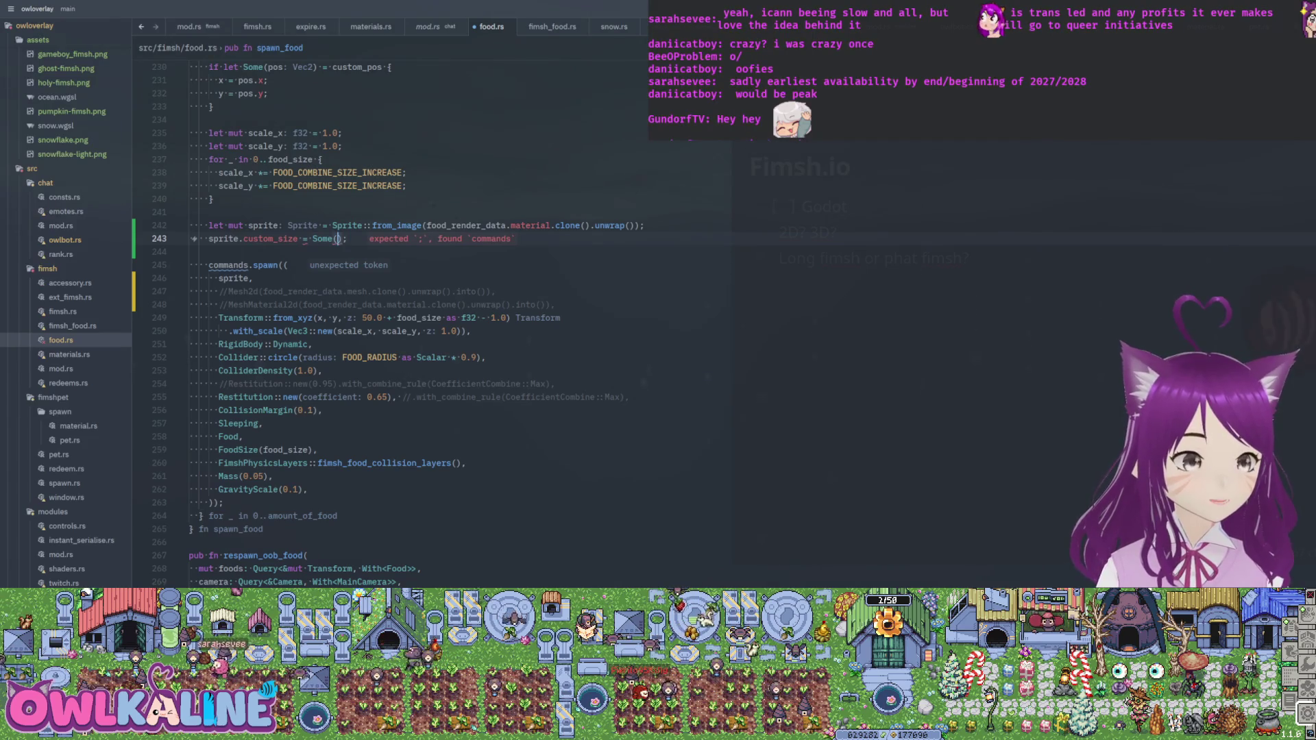
pyautogui.write('food_re')
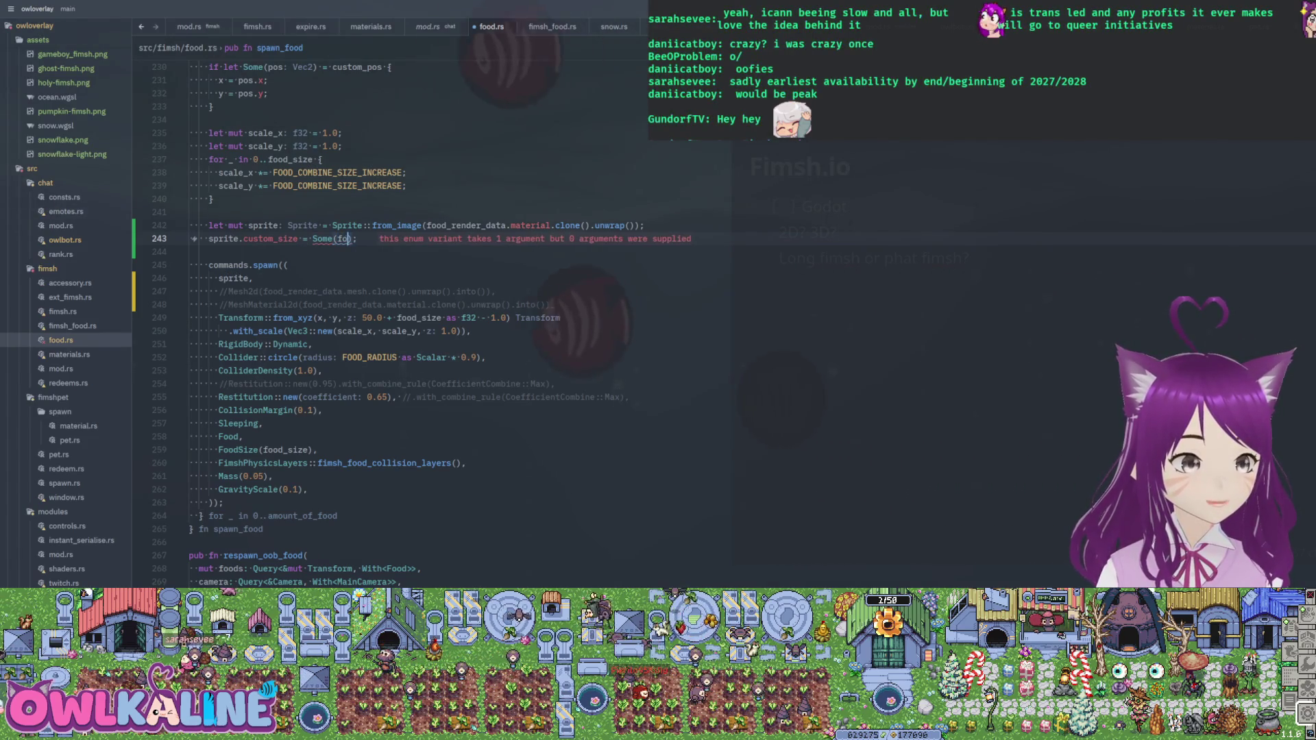
pyautogui.write('nder_data.')
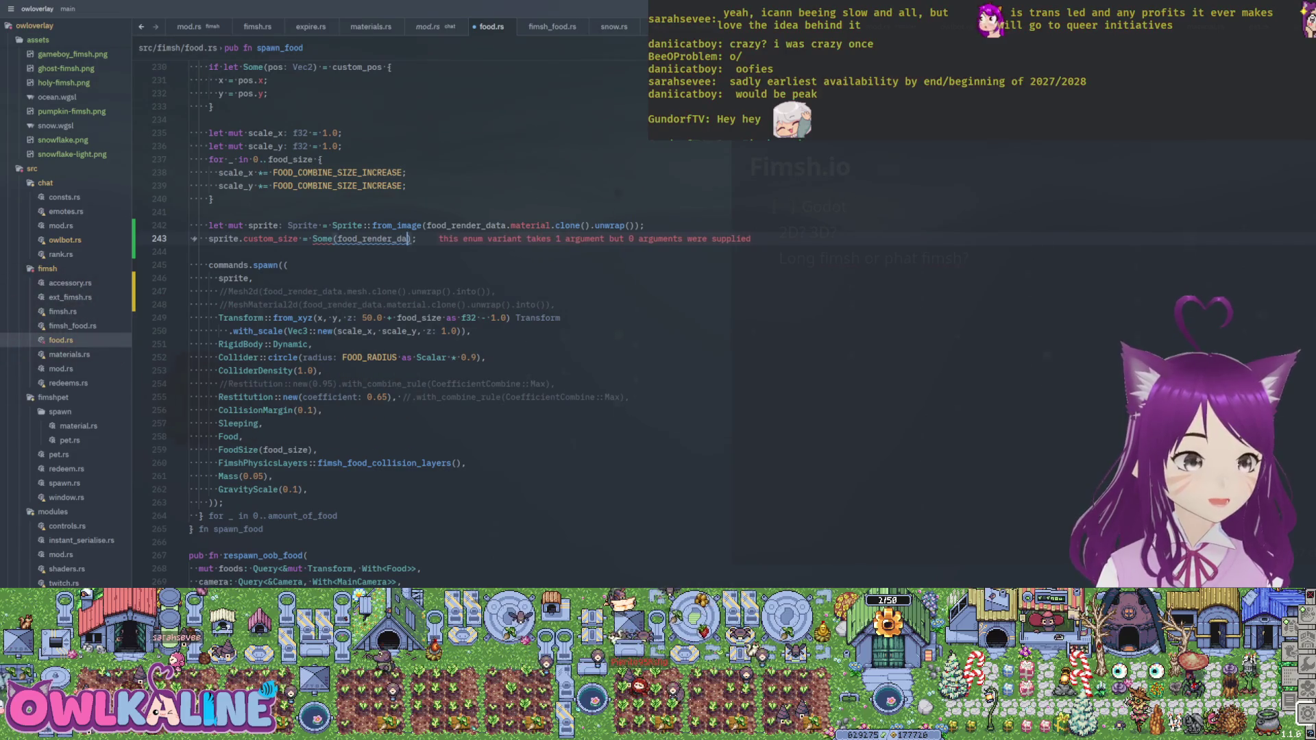
pyautogui.write('mesh.unwrap().')
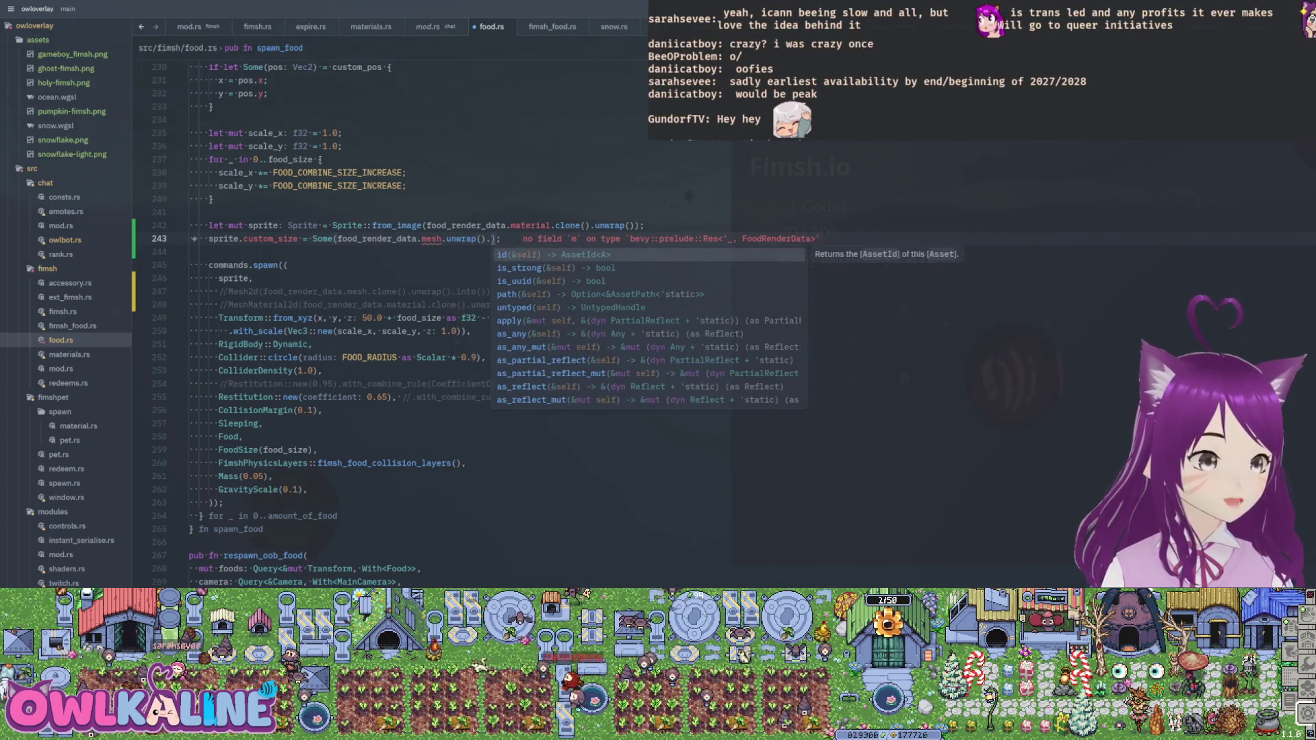
pyautogui.press('Down')
pyautogui.press('Down')
pyautogui.press('Down')
pyautogui.press('Up')
pyautogui.press('Up')
pyautogui.press('Up')
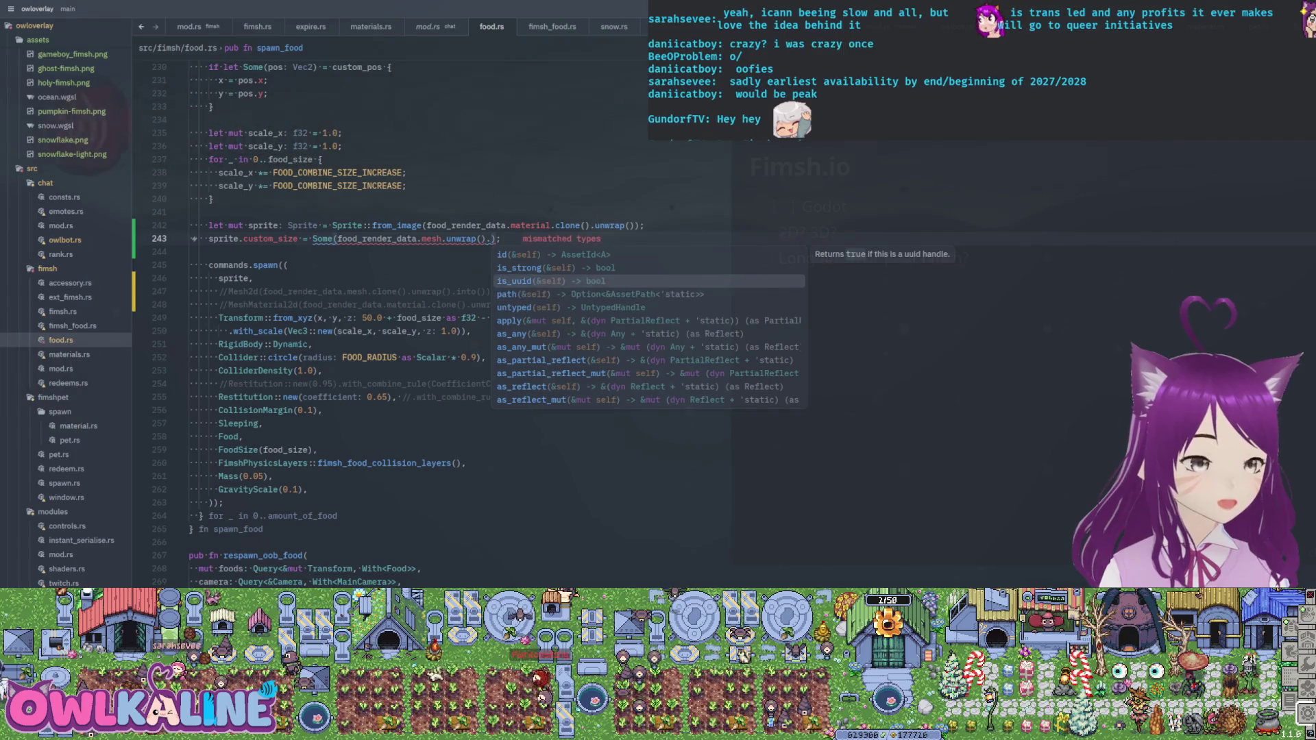
pyautogui.press('Up')
pyautogui.press('Up')
pyautogui.press('Return')
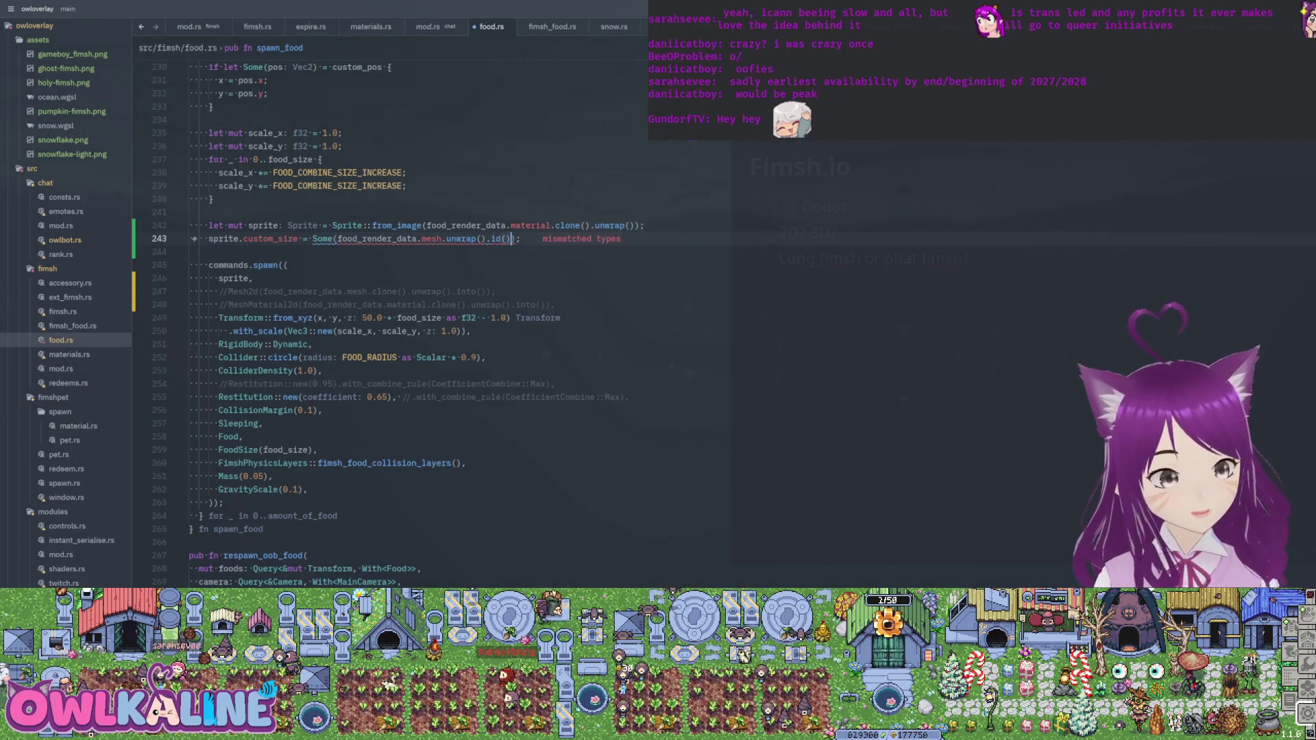
pyautogui.scroll(2, 466, 255)
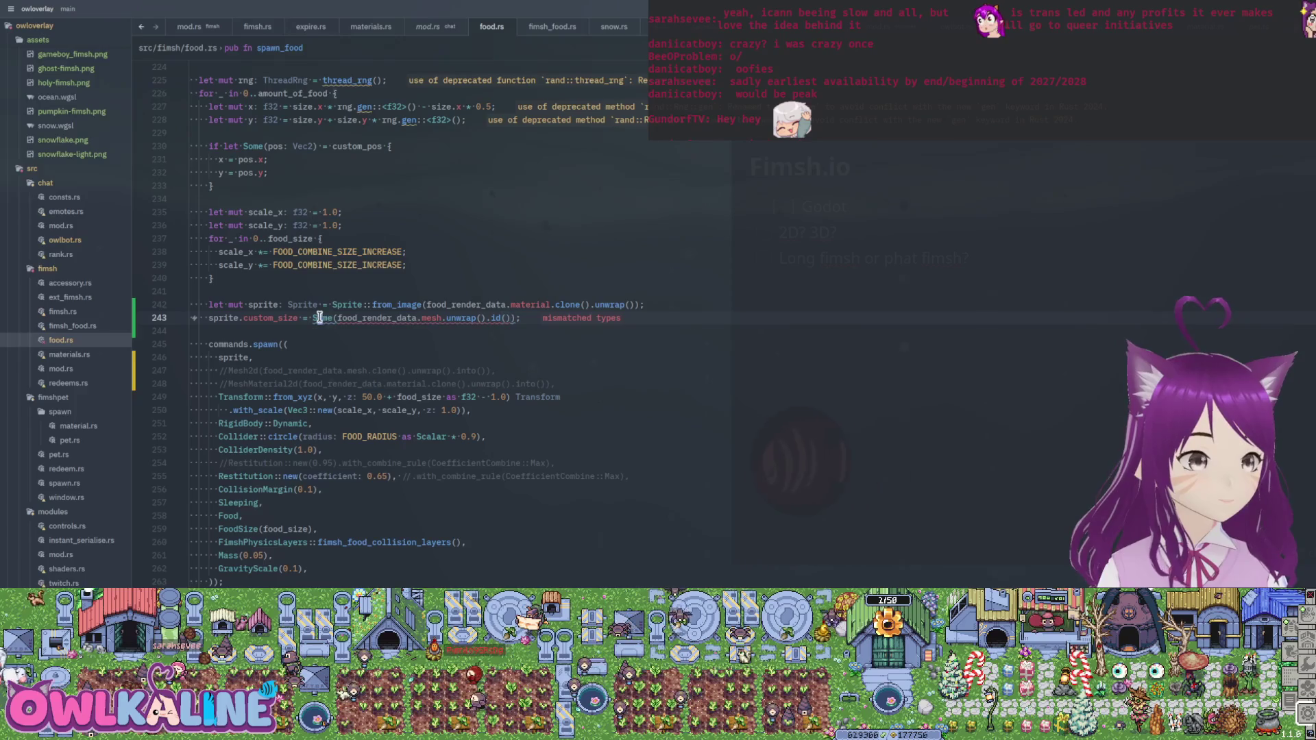
pyautogui.hotkey('ctrl', 'shift', 'k')
# - Save food.rs with the custom-size line removed
pyautogui.click(269, 235)
pyautogui.hotkey('ctrl', 's')
pyautogui.moveTo(428, 384)
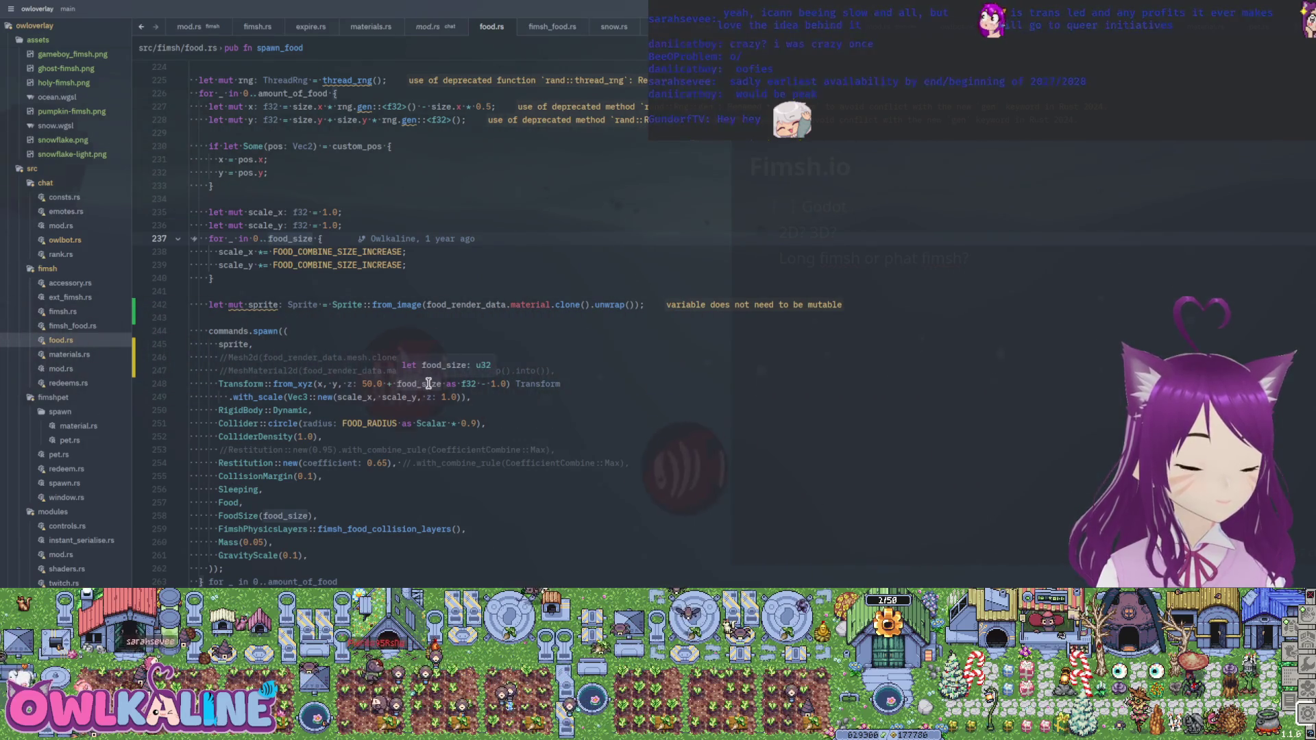
pyautogui.click(367, 313)
pyautogui.scroll(5, 393, 318)
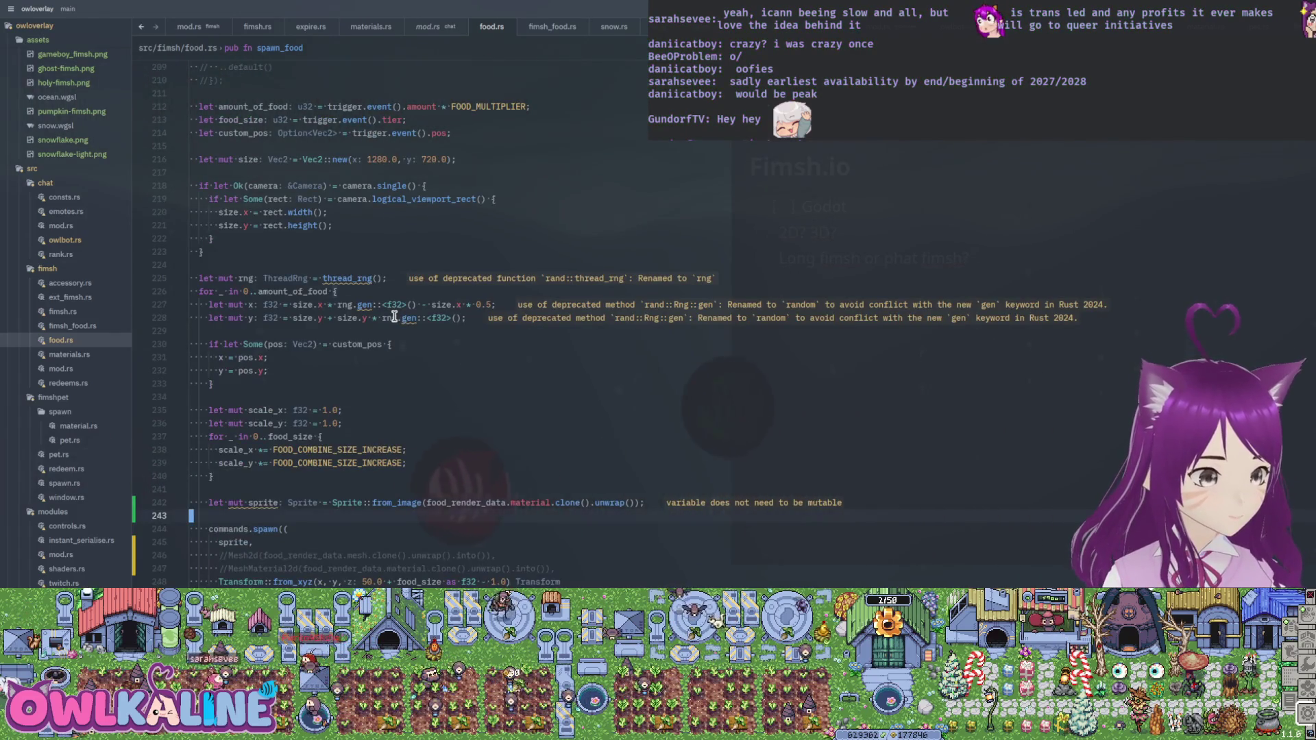
pyautogui.scroll(9, 394, 316)
pyautogui.scroll(2, 394, 315)
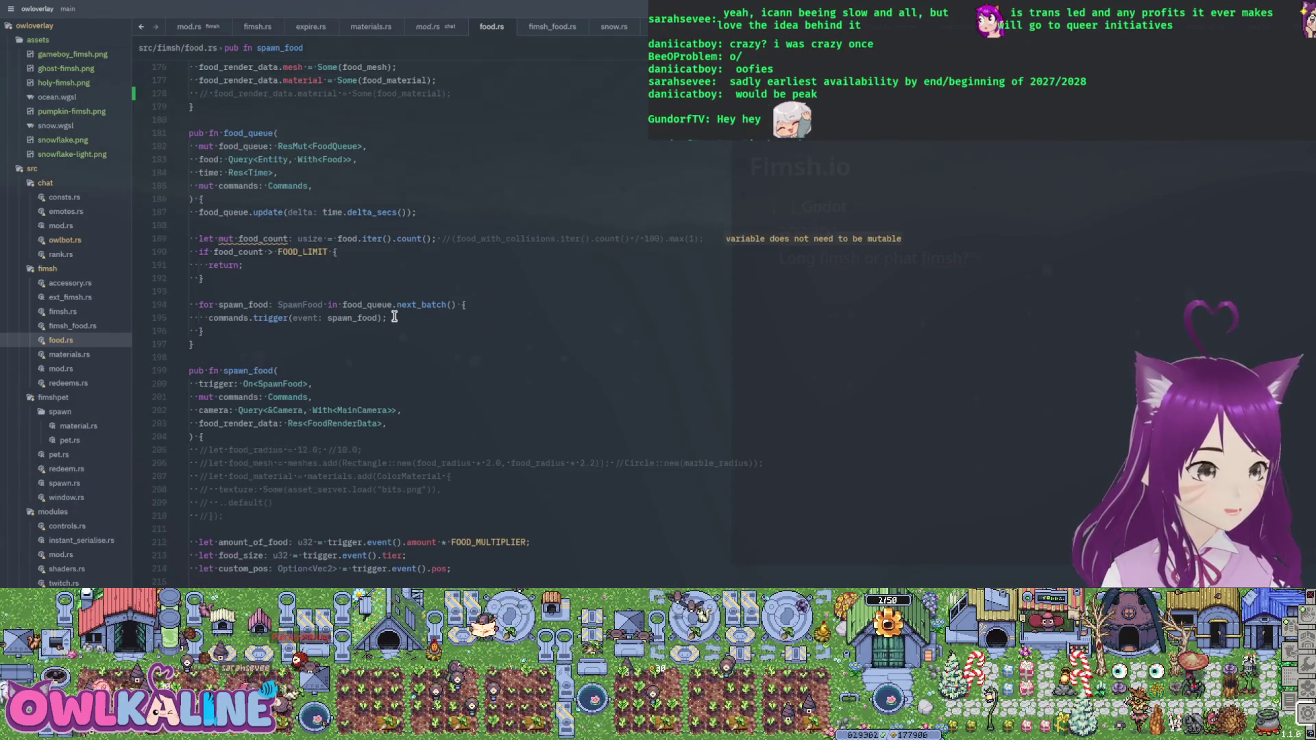
pyautogui.scroll(-15, 394, 317)
# - Review the spawn_food bundle components: FoodSize, GravityScale and Sleeping
pyautogui.click(259, 345)
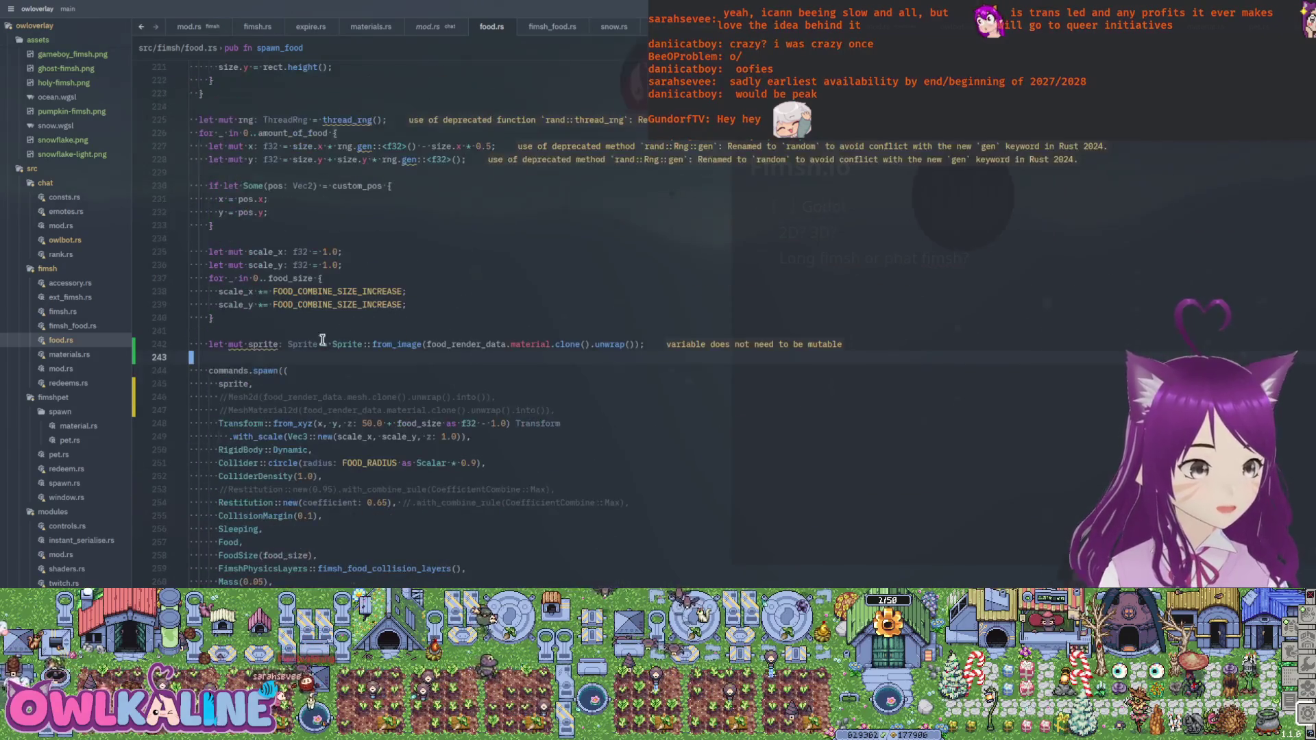
pyautogui.press('Up')
pyautogui.press('Up')
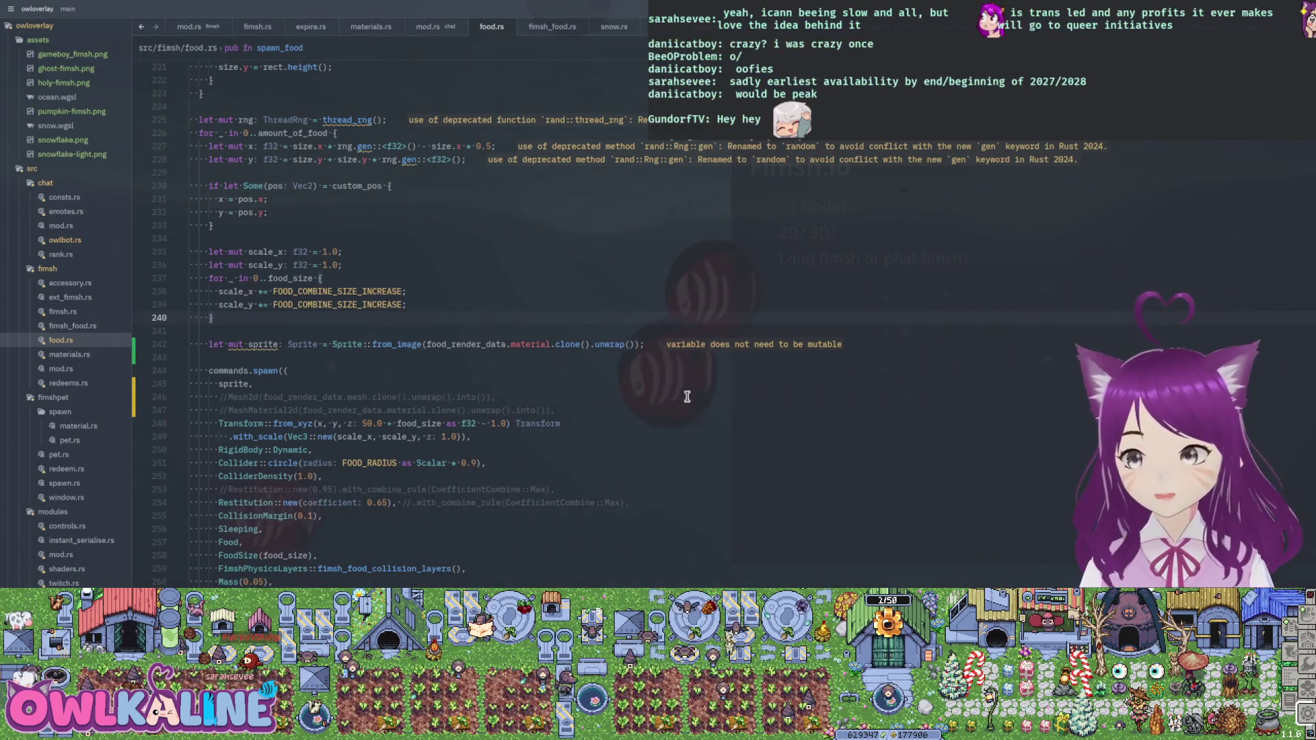
pyautogui.scroll(-5, 623, 390)
pyautogui.scroll(4, 617, 398)
pyautogui.scroll(1, 492, 390)
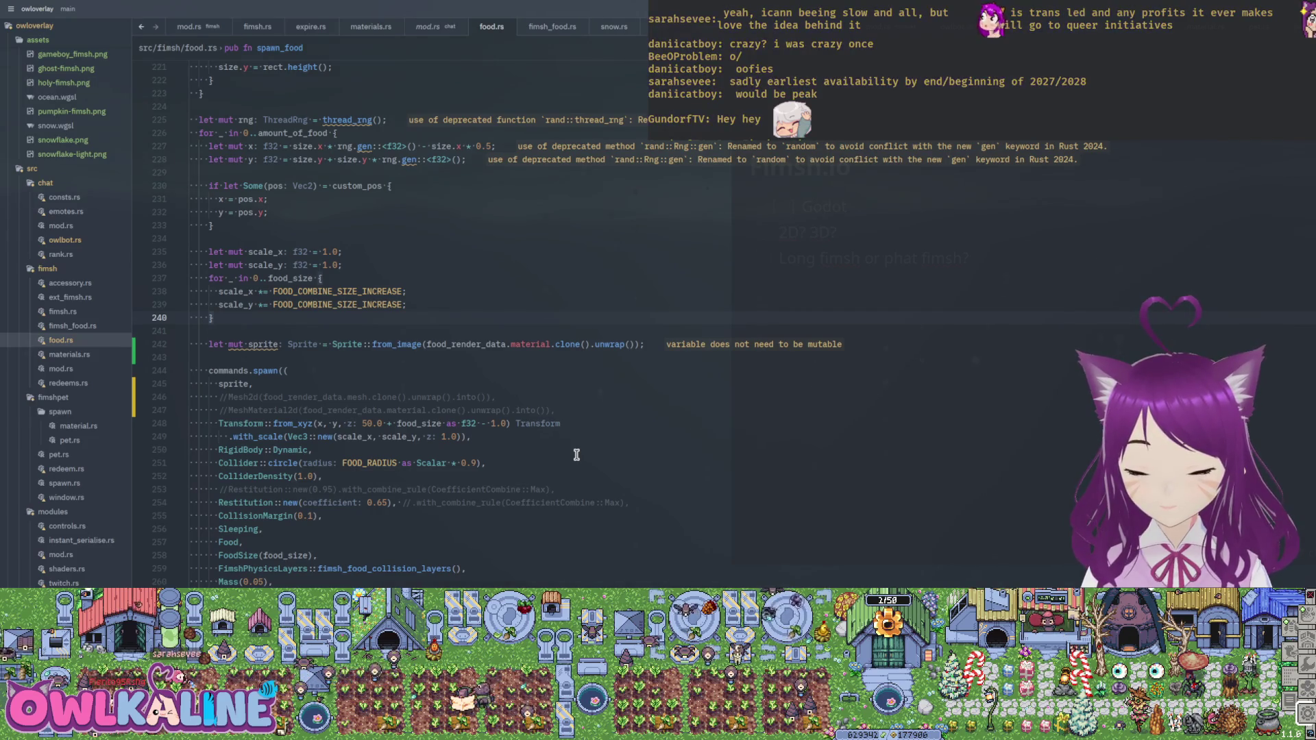
pyautogui.scroll(-2, 576, 455)
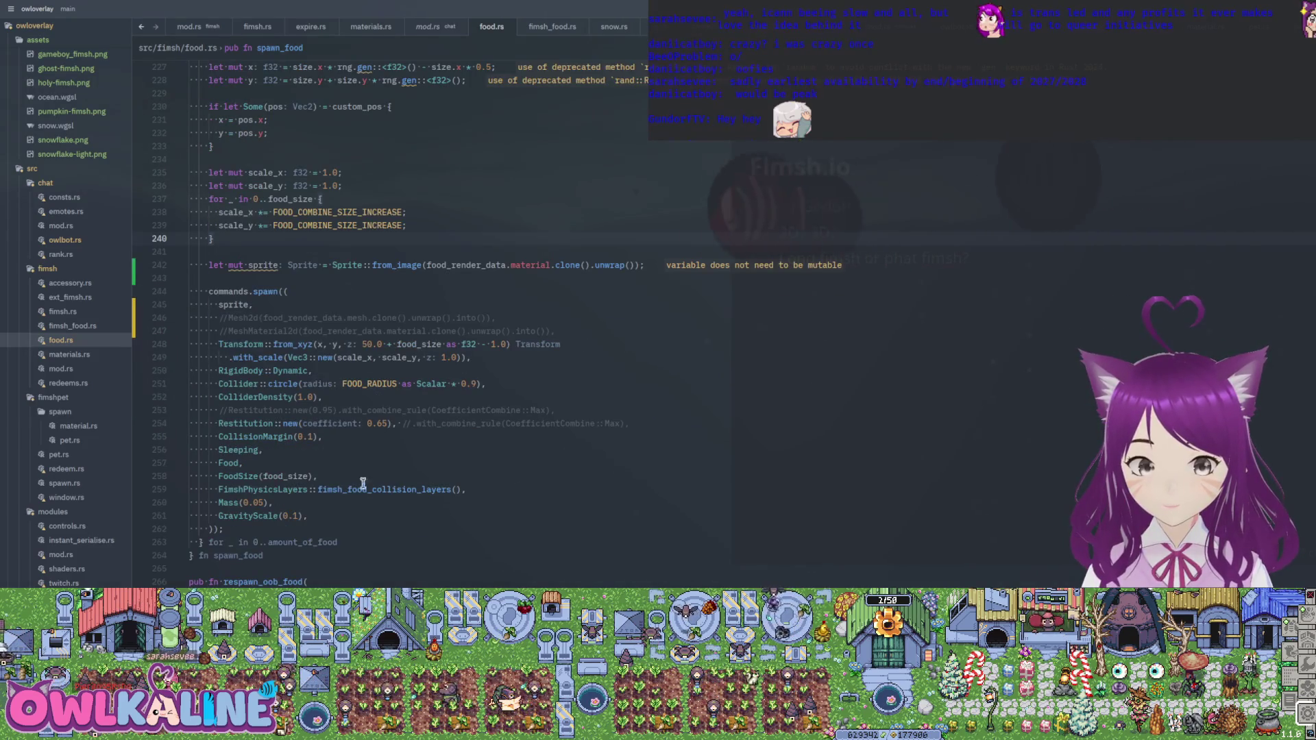
pyautogui.click(338, 479)
pyautogui.press('Down')
pyautogui.press('Down')
pyautogui.press('Down')
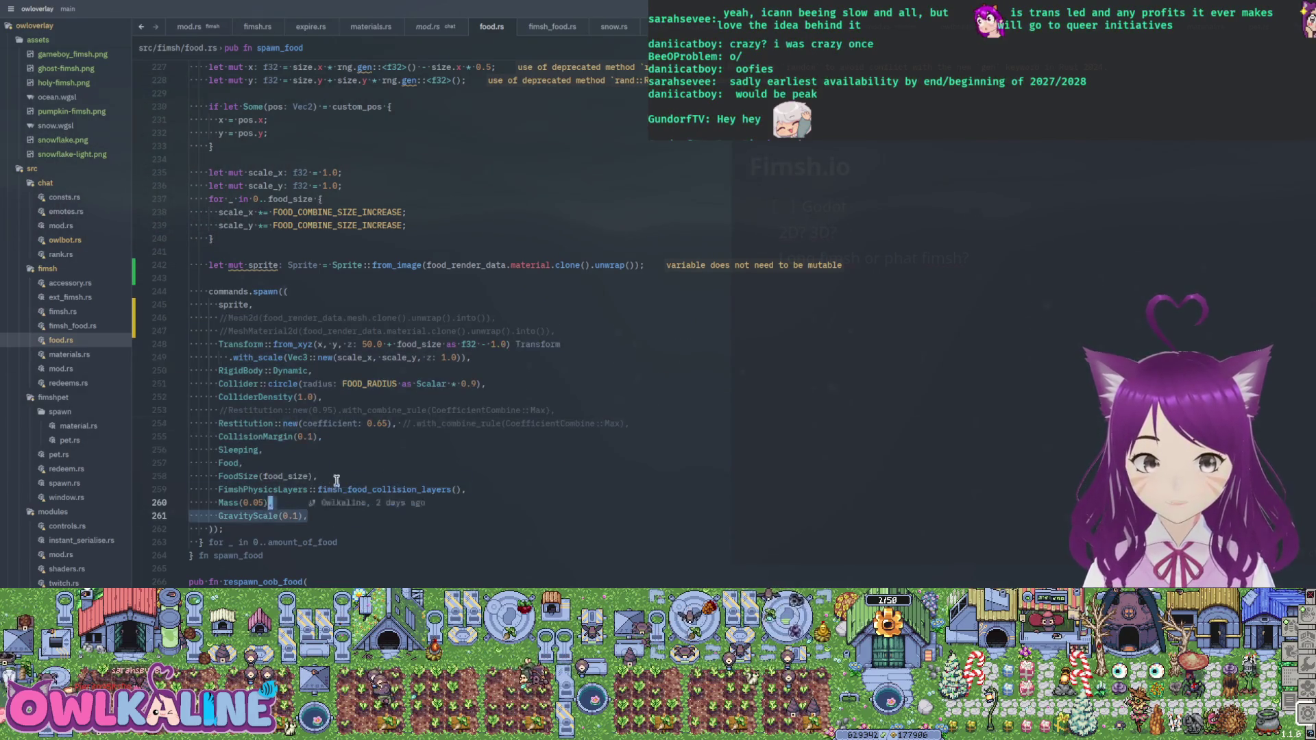
pyautogui.click(377, 444)
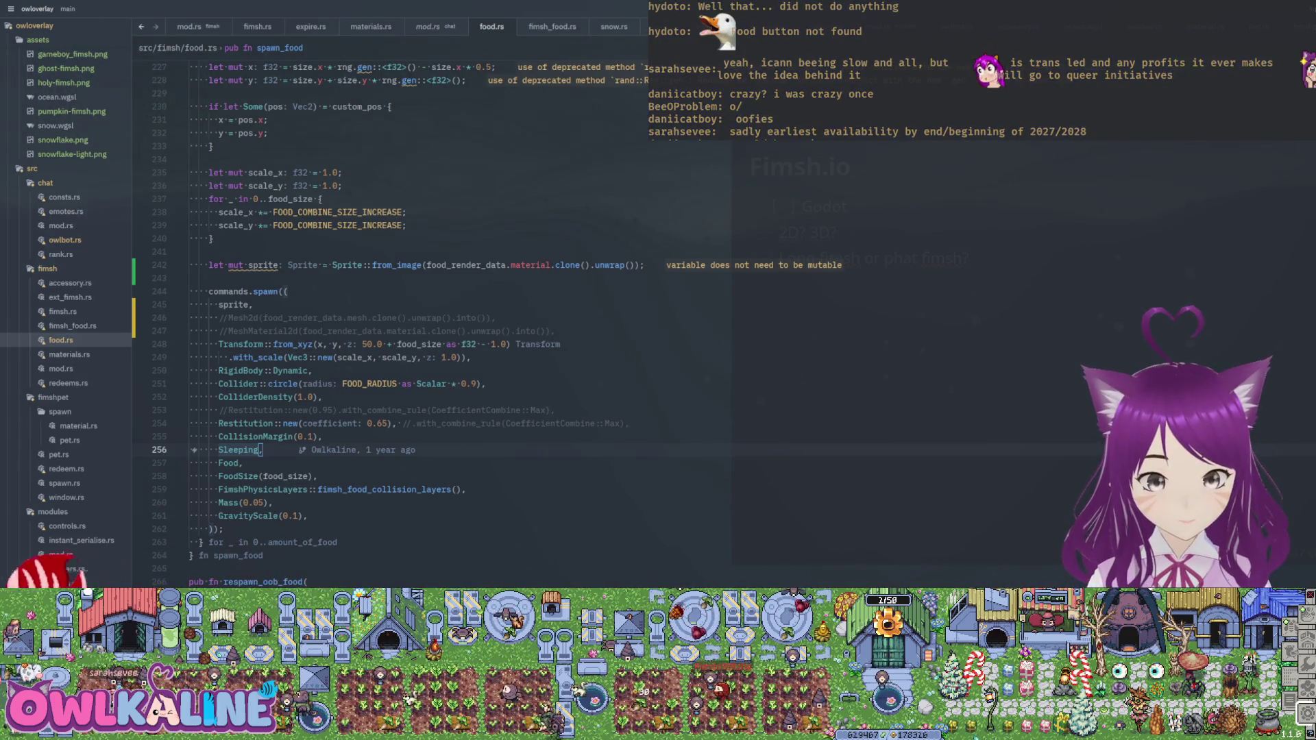
pyautogui.click(415, 331)
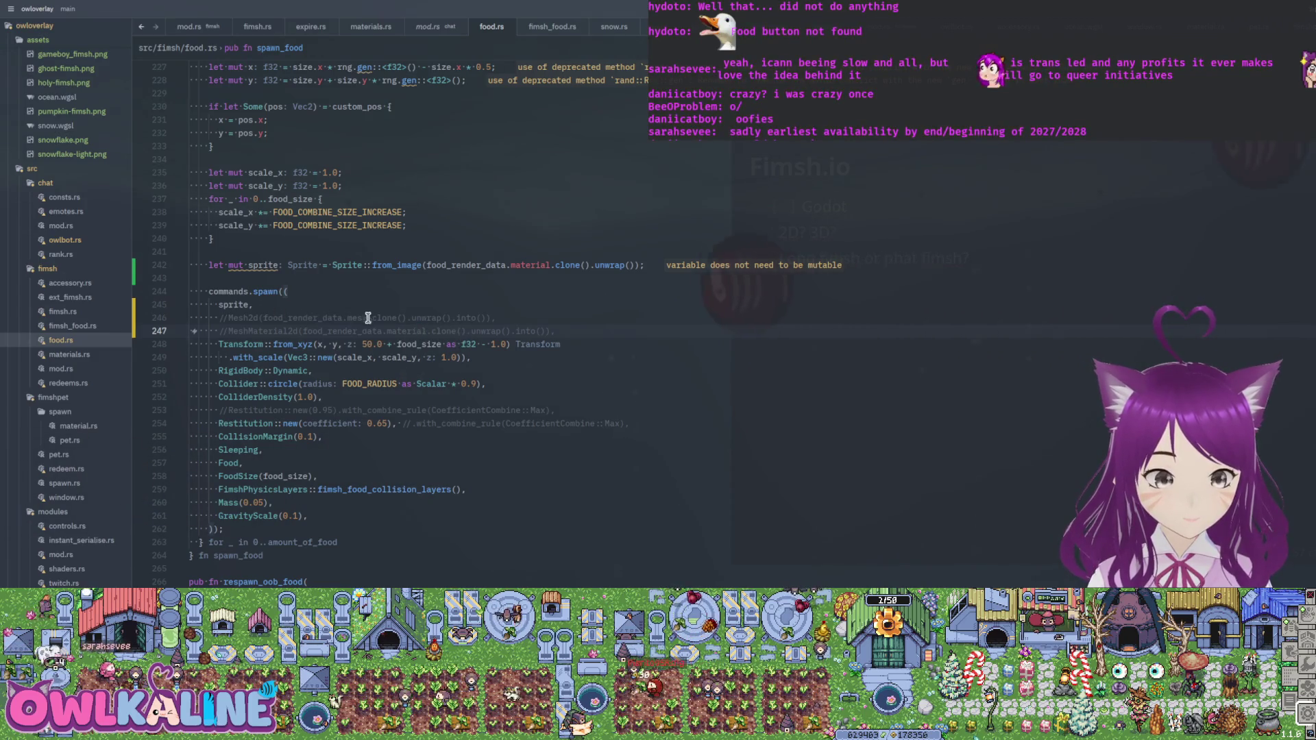
pyautogui.click(318, 274)
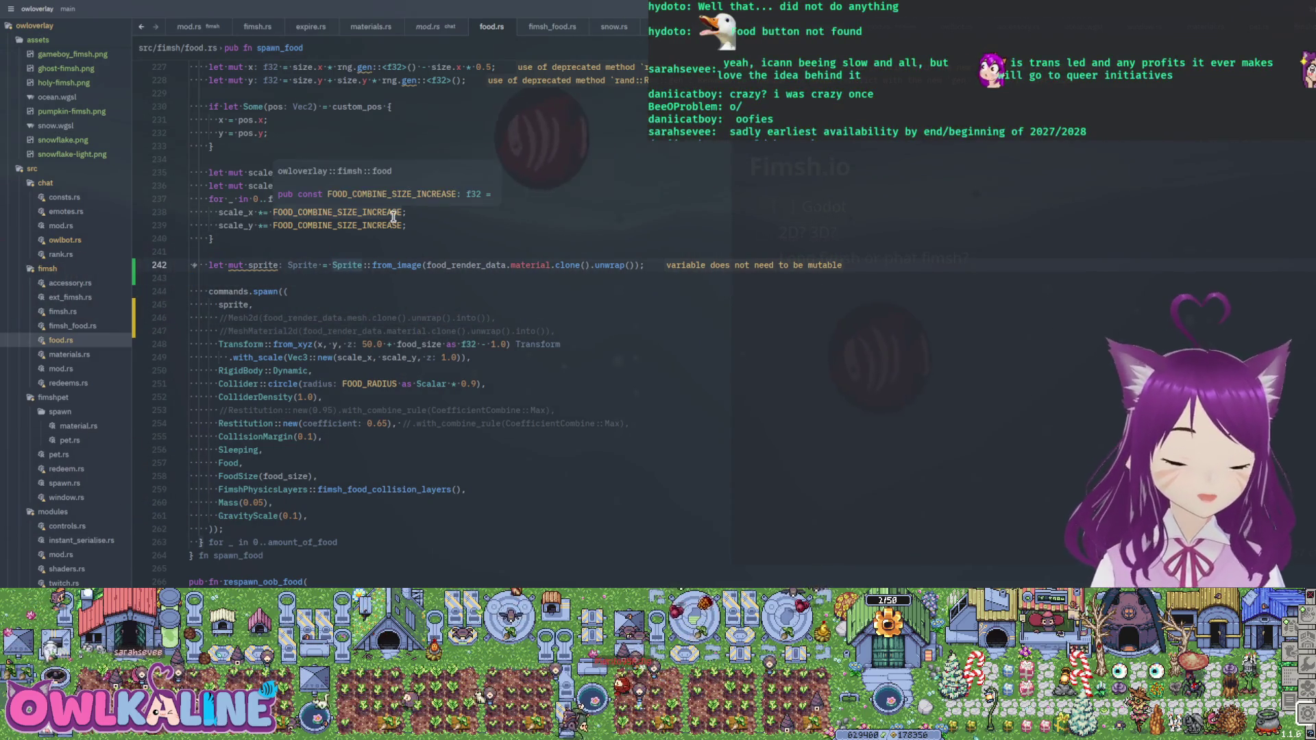
# - Add 'sprite.custom_size = Some(Vec2::splat(1.0));' under the sprite declaration and save
pyautogui.press('Return')
pyautogui.write('sprite.cus')
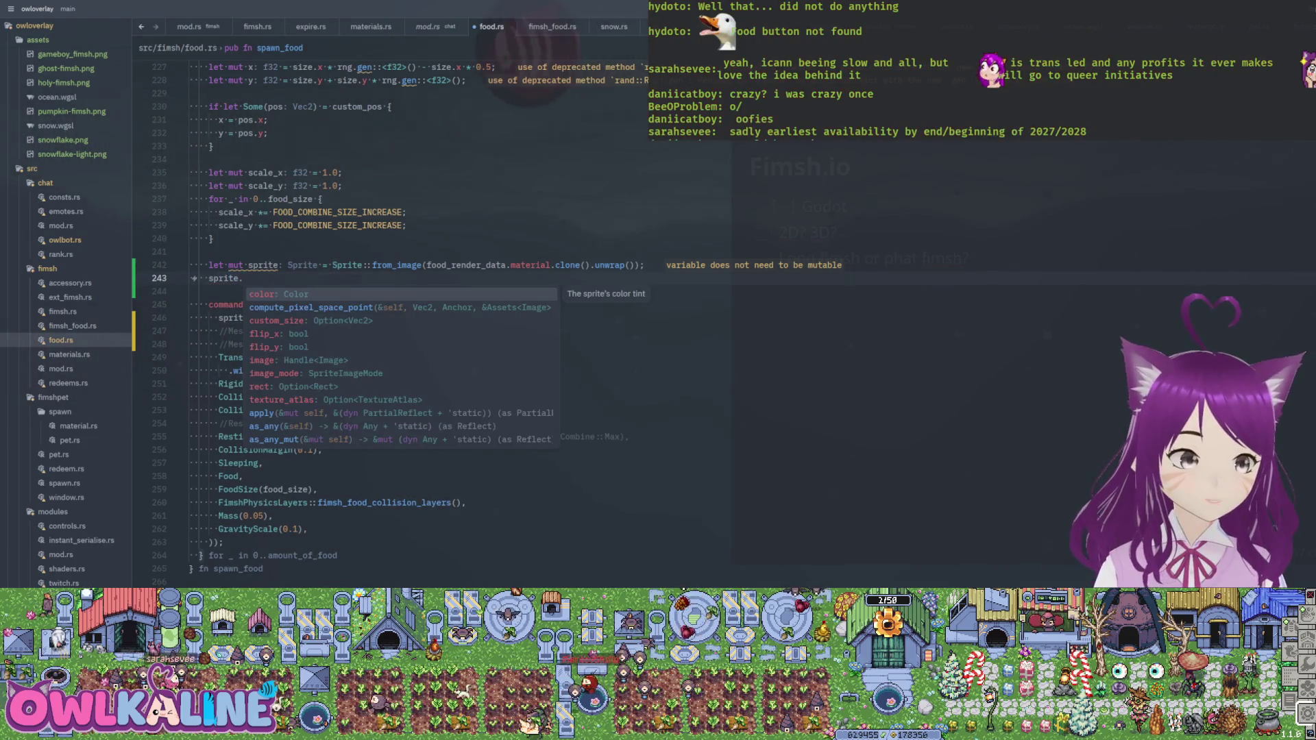
pyautogui.press('Return')
pyautogui.write('= Some();')
pyautogui.press('Left')
pyautogui.press('Left')
pyautogui.write('Vec2::spl')
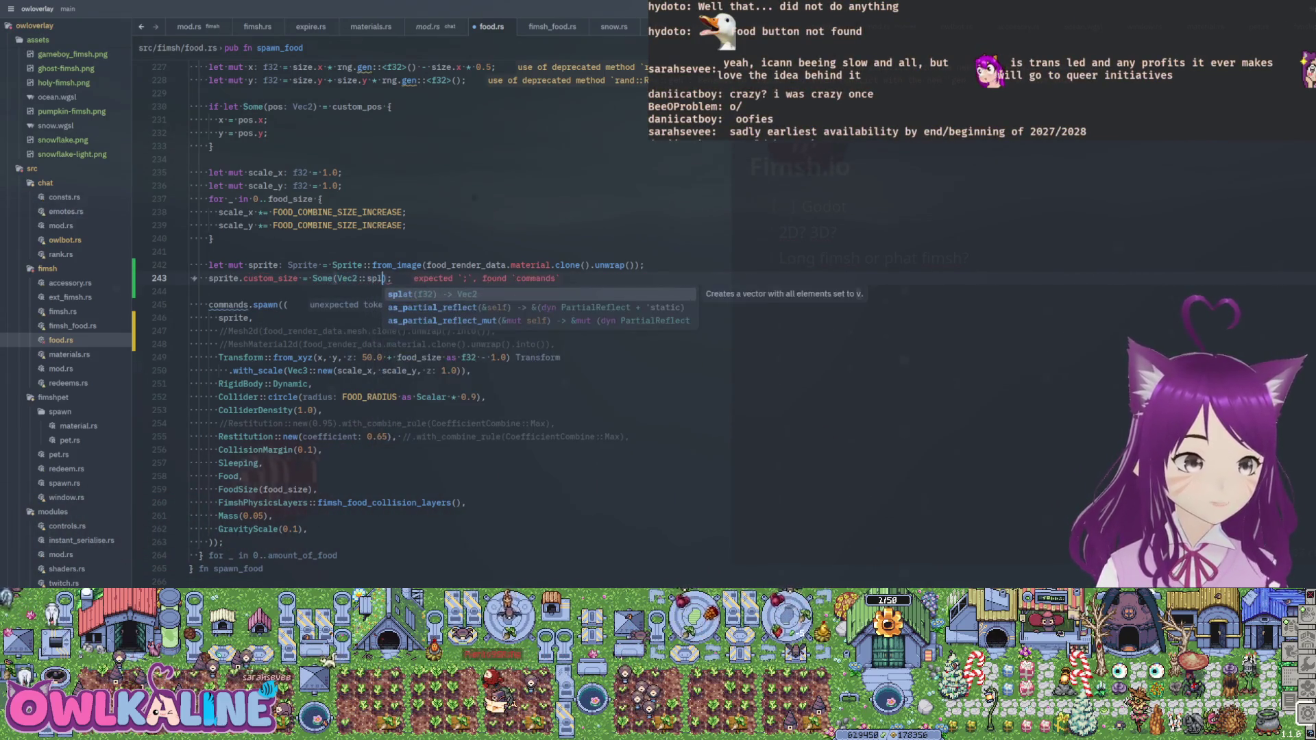
pyautogui.press('Return')
pyautogui.write('1.0')
pyautogui.press('Escape')
pyautogui.write(':w')
pyautogui.press('Return')
# - Check the FOOD_RADIUS definition used for food_radius in setup_food
pyautogui.scroll(15, 466, 330)
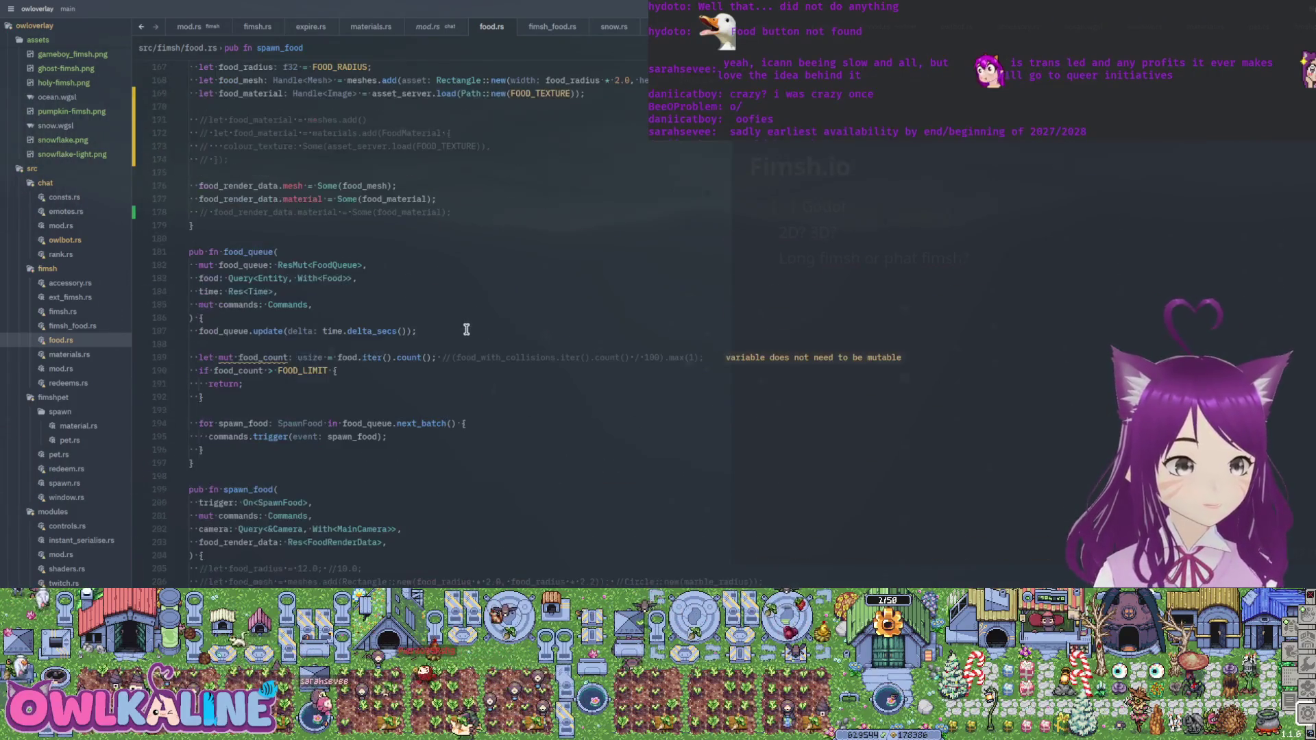
pyautogui.scroll(3, 466, 329)
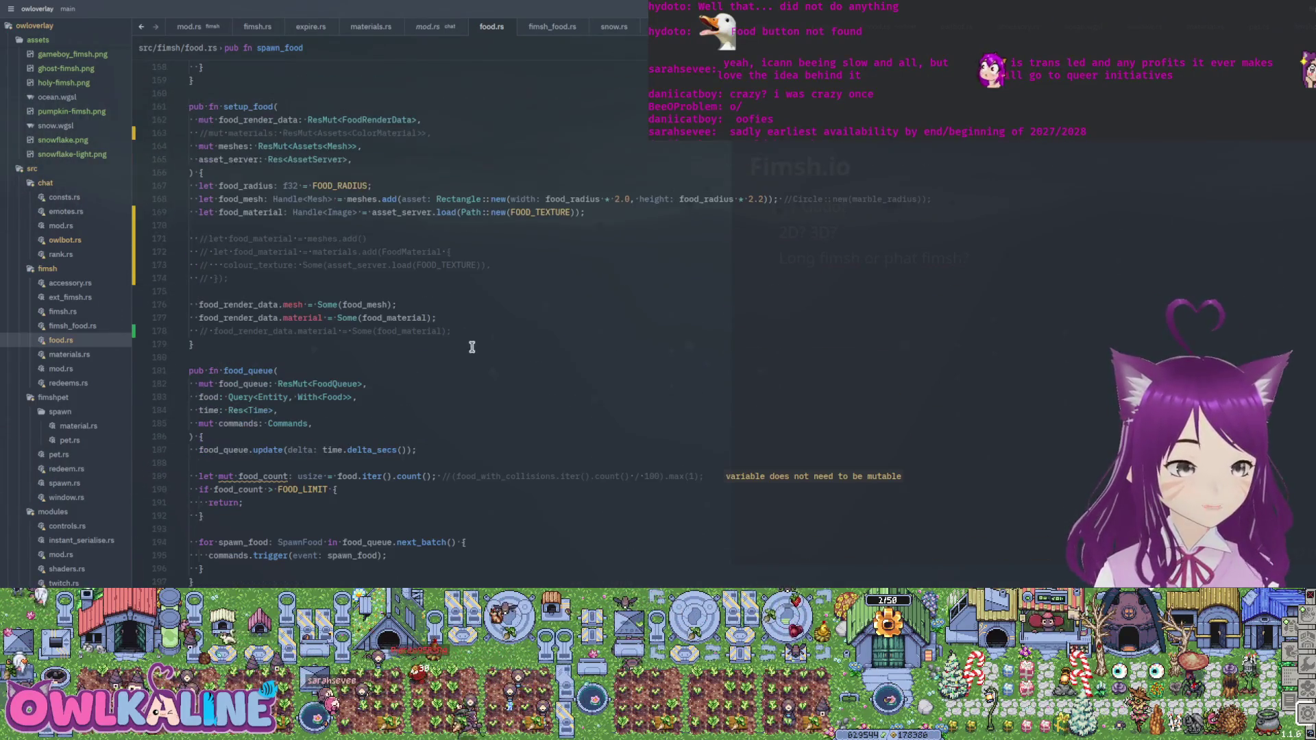
pyautogui.click(556, 198)
pyautogui.moveTo(339, 185)
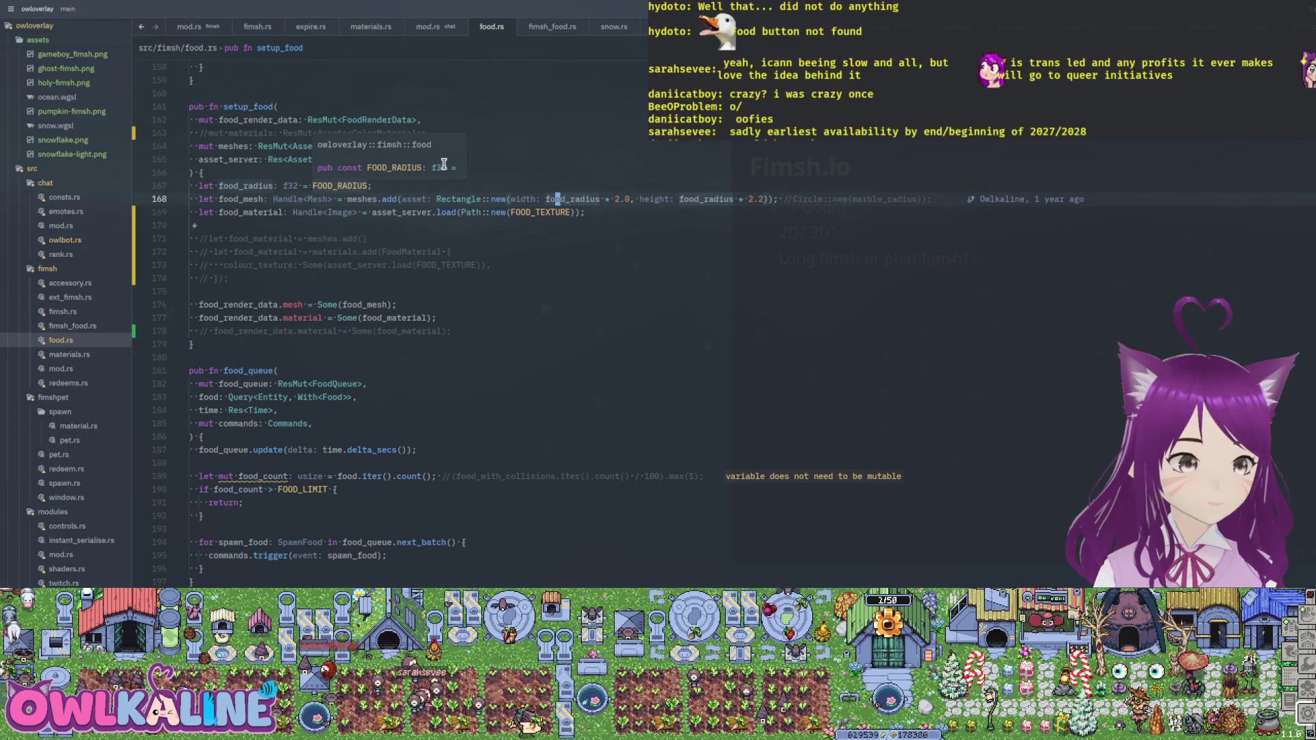
pyautogui.keyDown('ctrl'); pyautogui.click(362, 187); pyautogui.keyUp('ctrl')
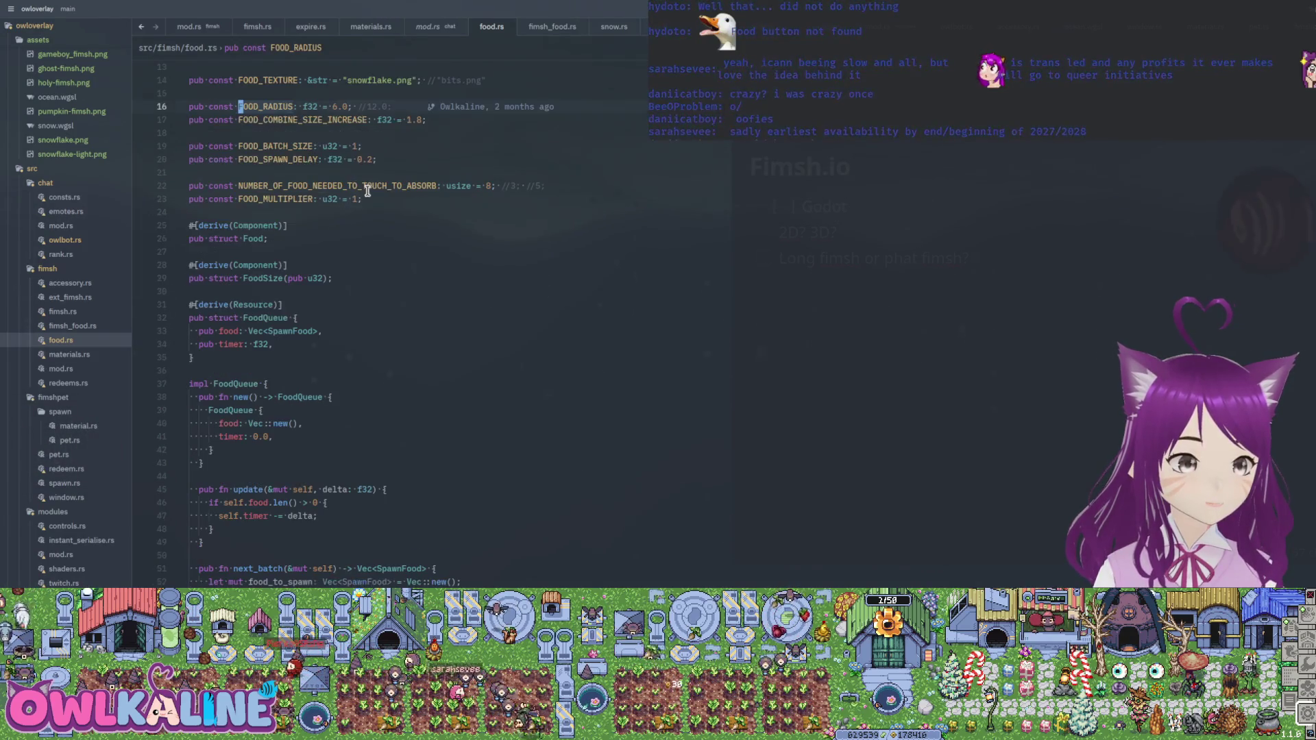
pyautogui.scroll(-20, 391, 121)
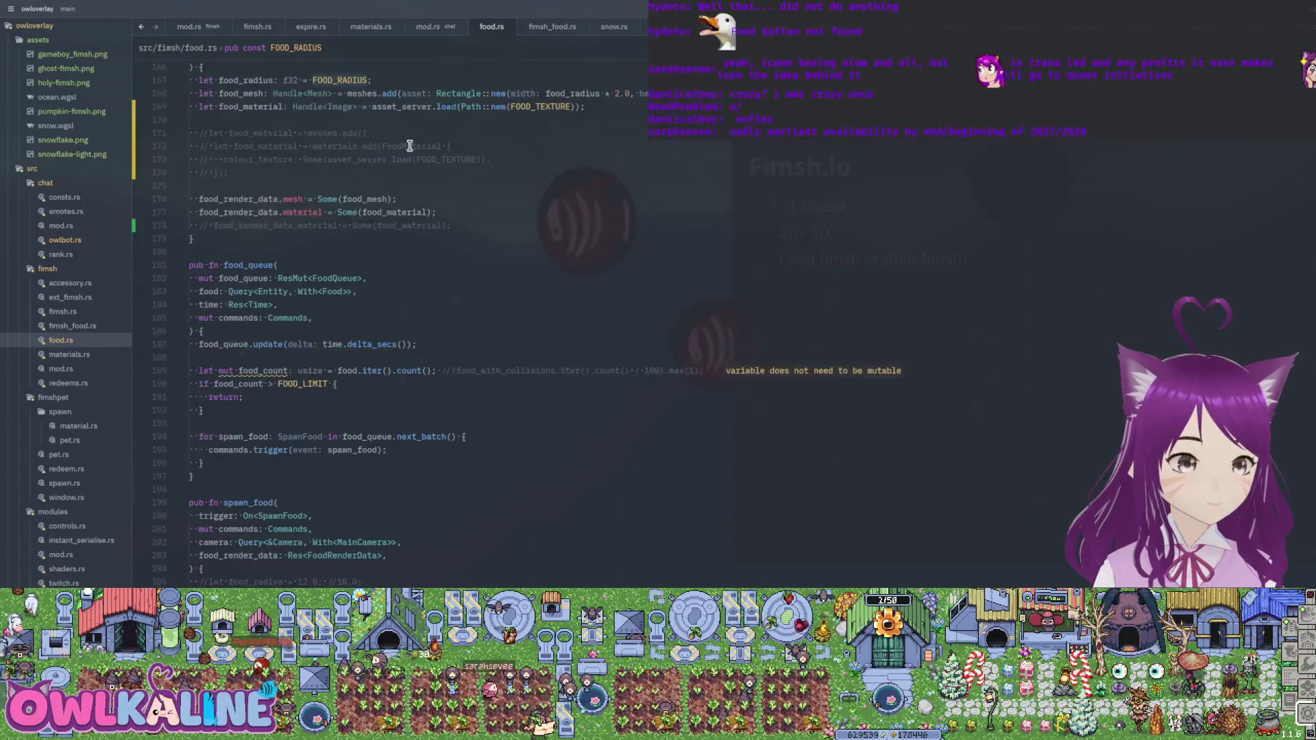
pyautogui.click(358, 133)
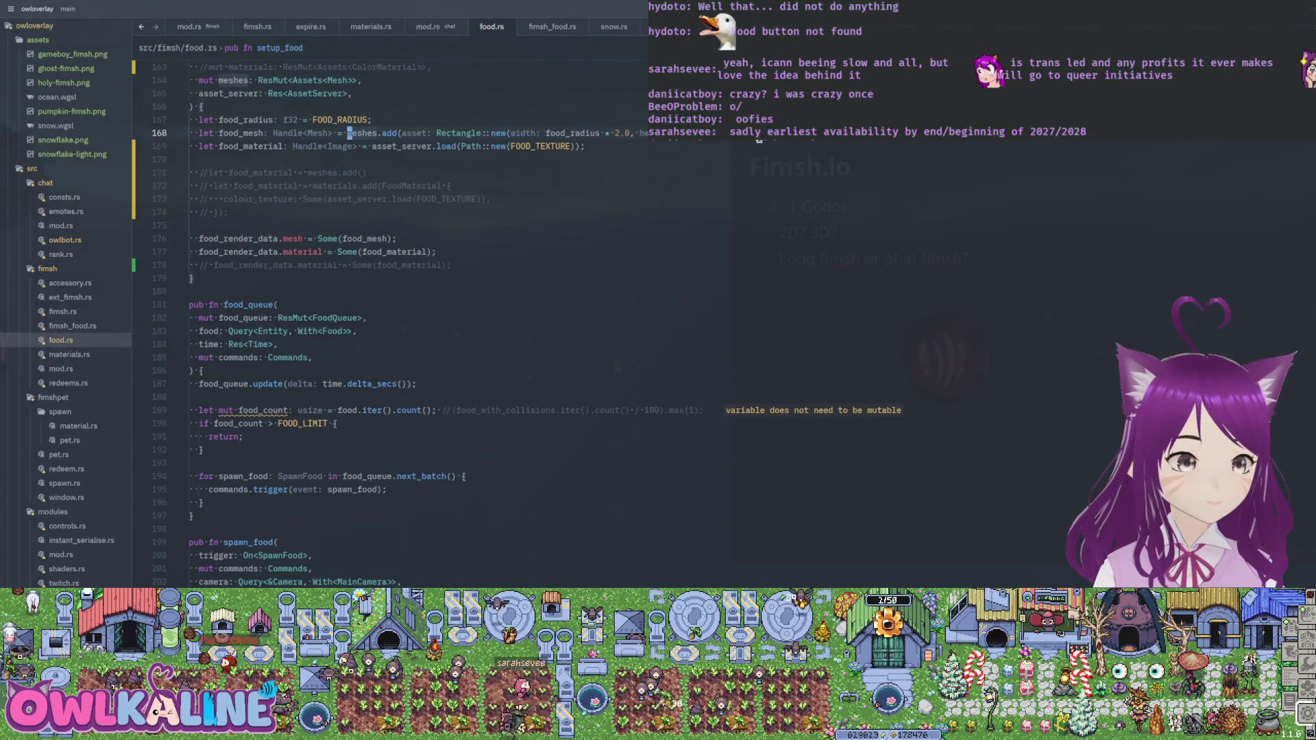
pyautogui.scroll(-14, 569, 236)
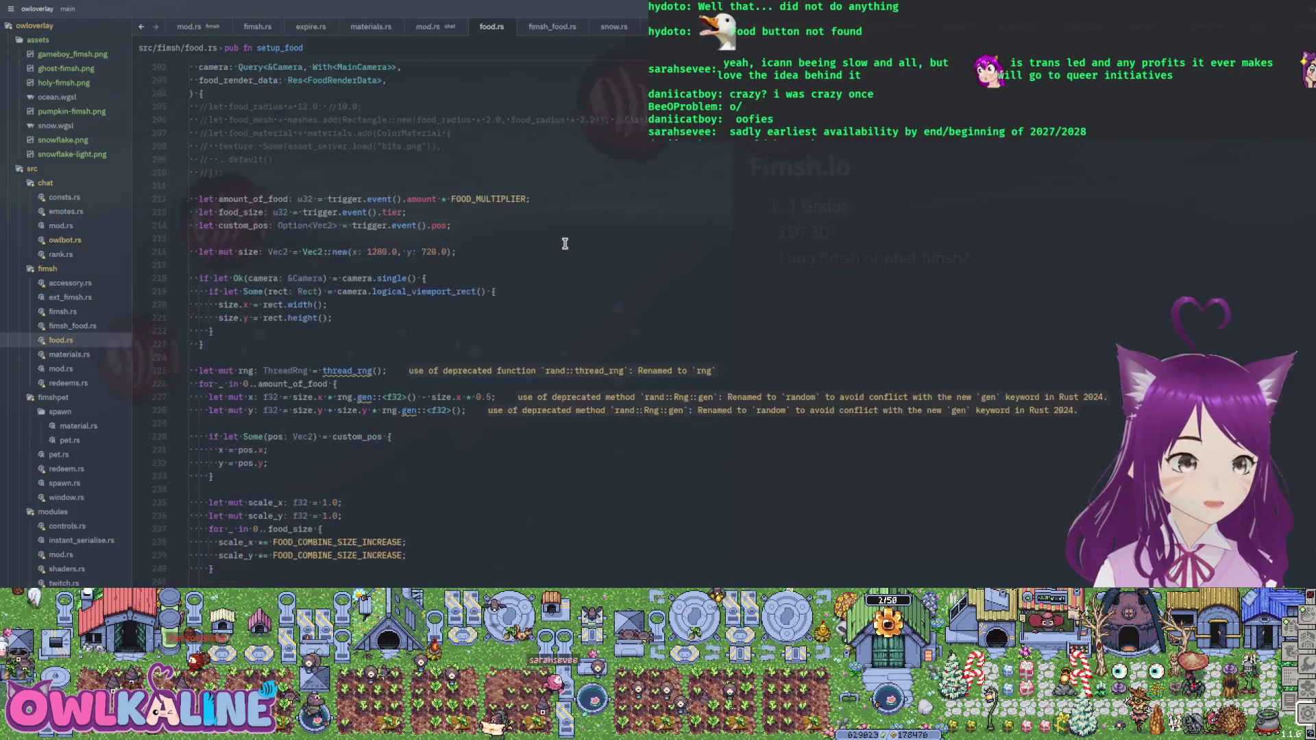
pyautogui.scroll(-7, 411, 316)
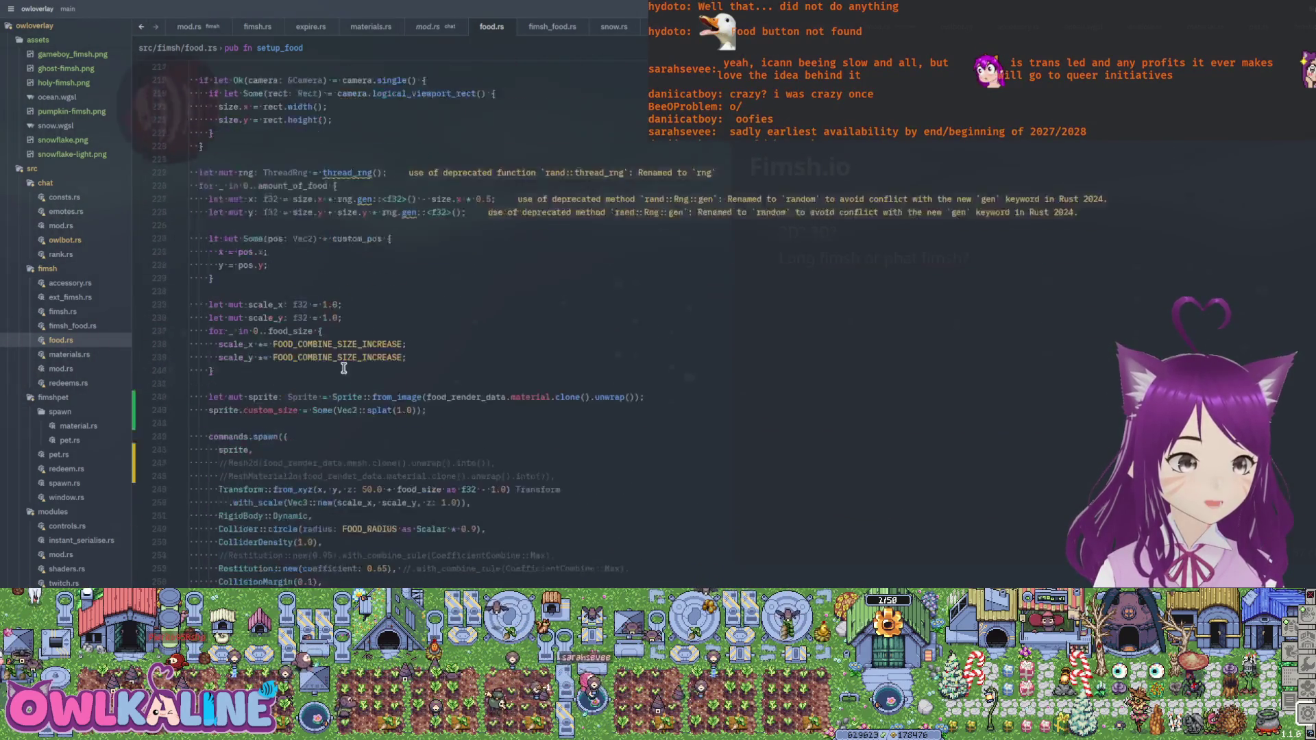
pyautogui.scroll(1, 412, 331)
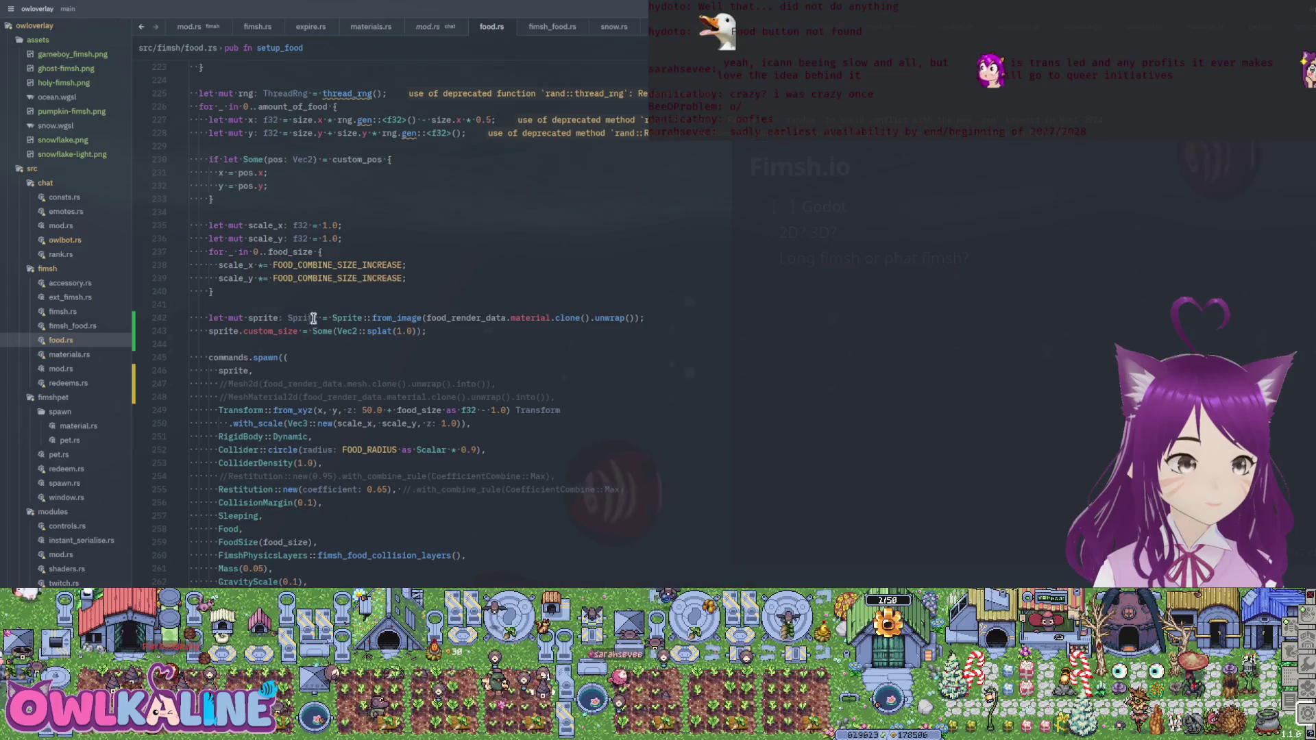
# - Change the splat size from 1.0 to 12.0 and save food.rs
pyautogui.click(404, 331)
pyautogui.write('2')
pyautogui.hotkey('ctrl', 'shift', 'p')
pyautogui.press('Escape')
pyautogui.hotkey('ctrl', 's')
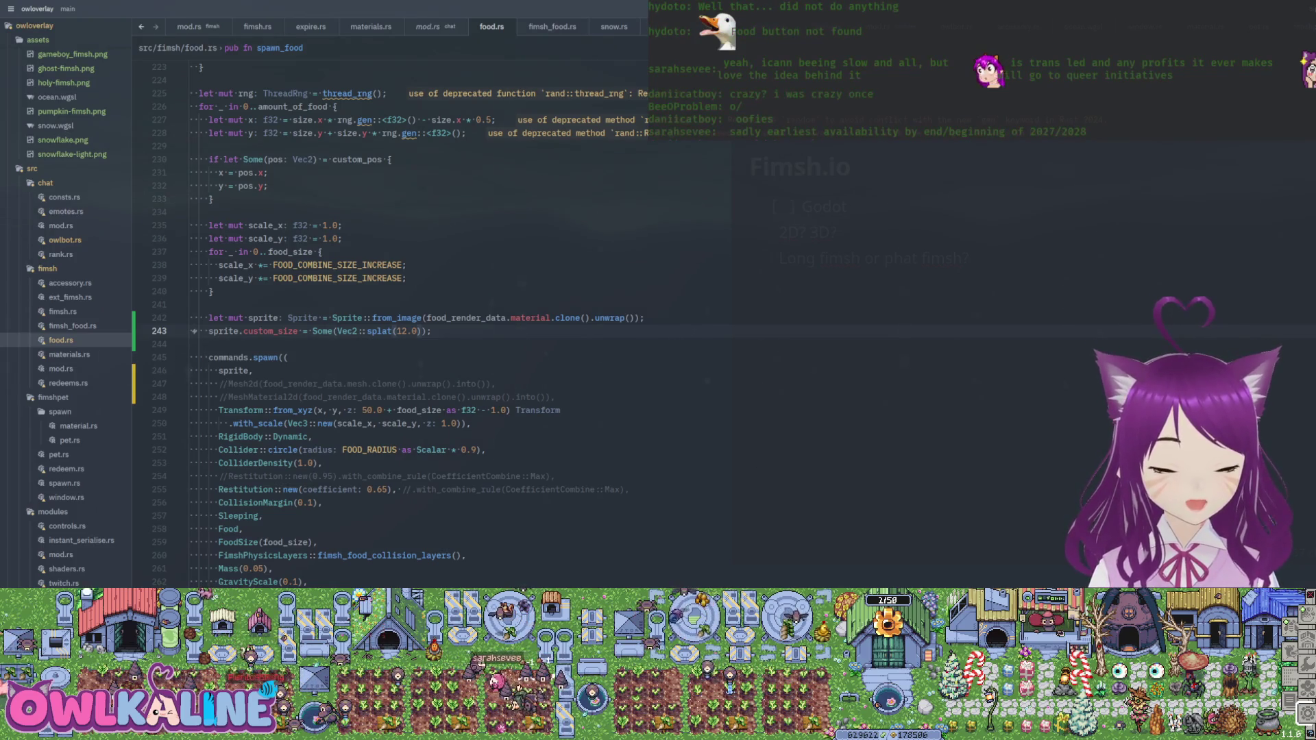
# - Rerun cargo run --release in the terminal panel and watch the build and runtime log
pyautogui.hotkey('ctrl', '`')
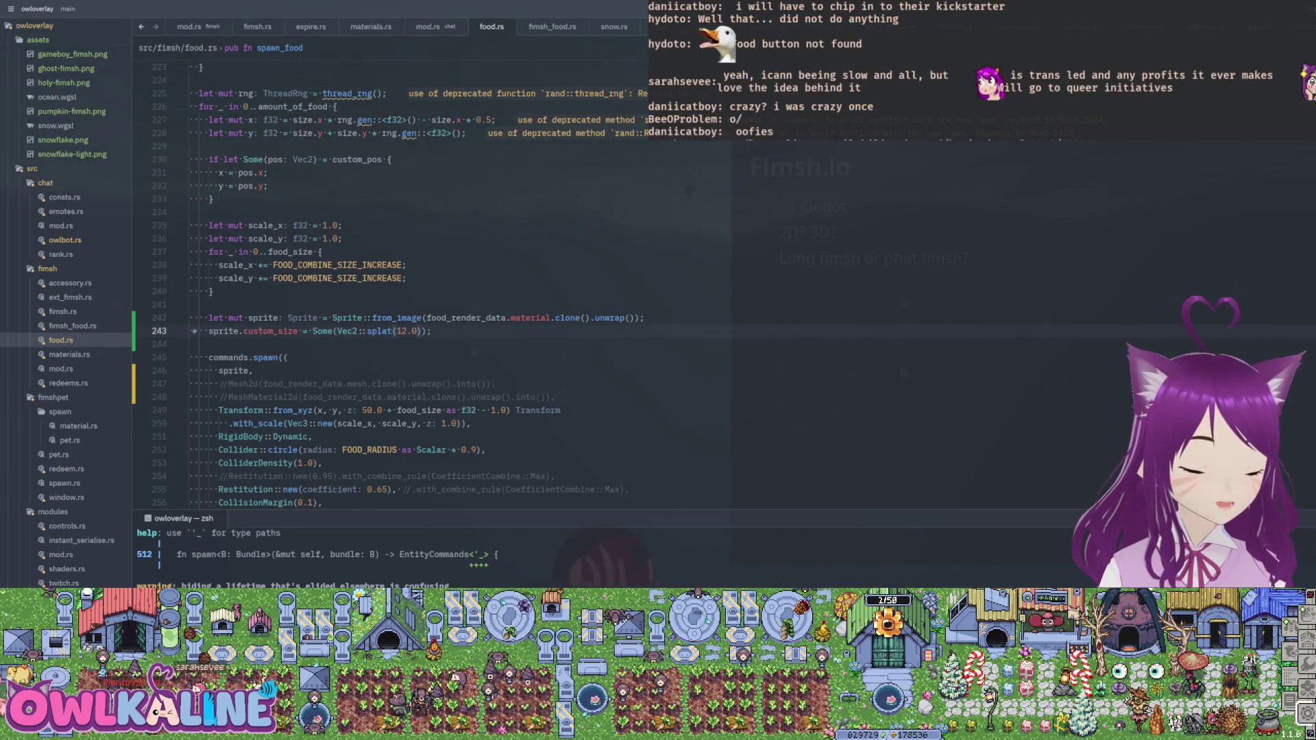
pyautogui.press('Up')
pyautogui.press('Return')
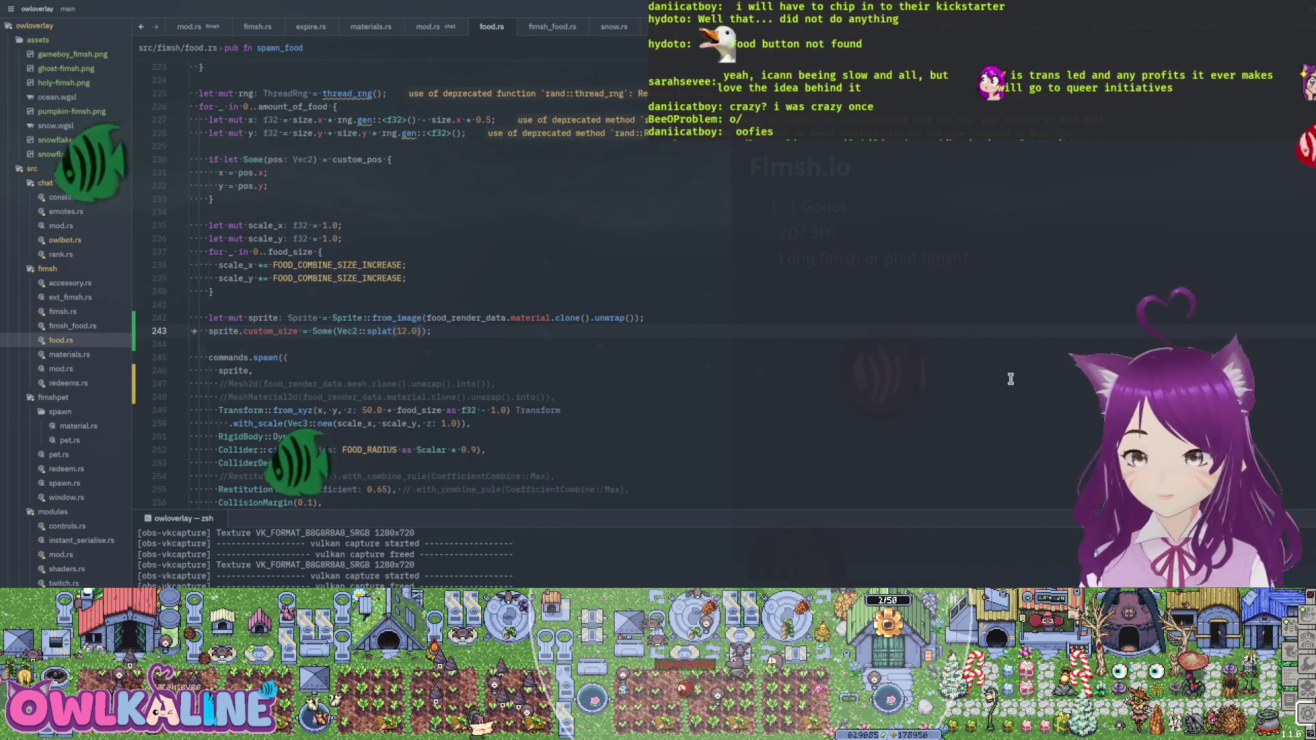
# - Read the panic log in an enlarged terminal, then insert blank lines above commands.spawn
pyautogui.moveTo(820, 516); pyautogui.dragTo(754, 248)
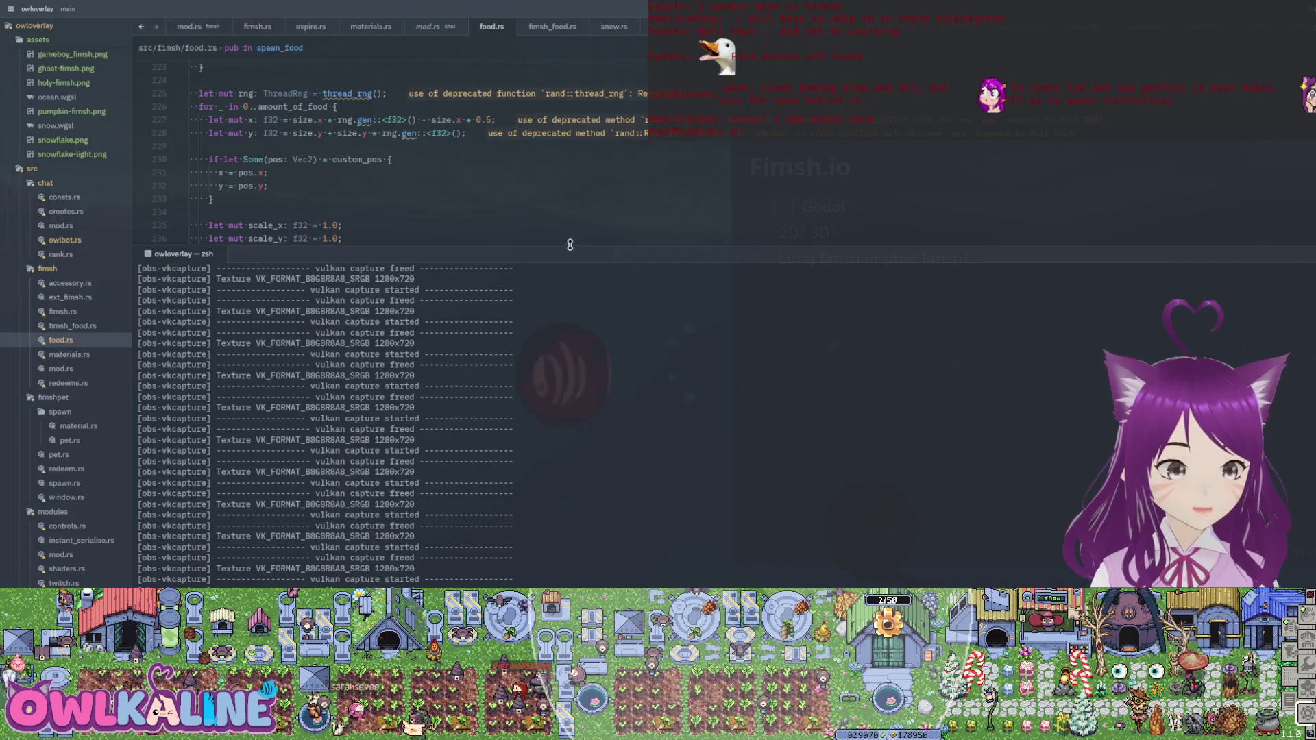
pyautogui.moveTo(569, 244); pyautogui.dragTo(569, 574)
pyautogui.scroll(-3, 411, 384)
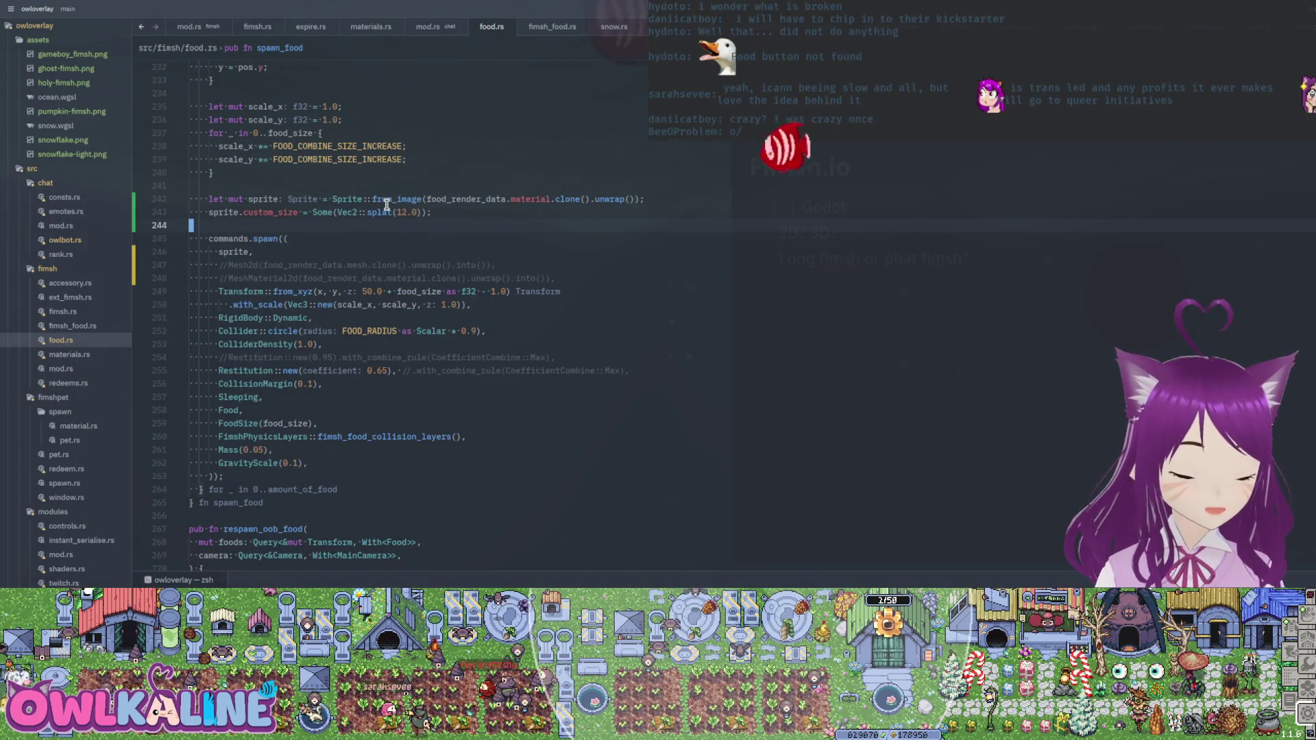
pyautogui.press('Return')
pyautogui.press('Up')
pyautogui.press('Up')
pyautogui.press('Down')
pyautogui.press('Return')
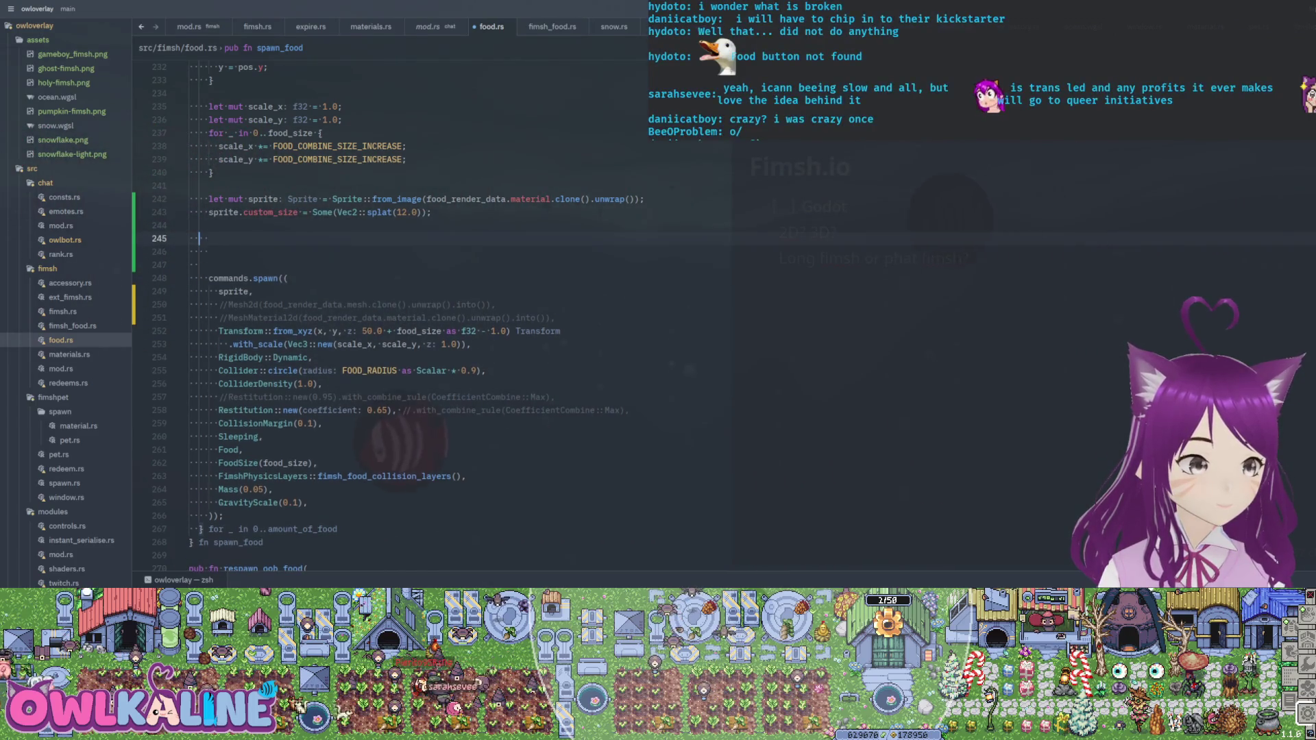
# - Paste the five panic messages and prefix each with // using multiple cursors, then save
pyautogui.write('Encountered a panic in system `avian2d::collision::narrow_phase::update_narrow_phase<avian2d::collision::collider::parry::Collider, ()>`! Encountered a panic in system `avian2d::schedule::run_physics_schedule`! Encountered a panic in system `bevy_app::main_schedule::FixedMain::run_fixed_main`! Encountered a panic in system `bevy_time::fixed::run_fixed_main_schedule`! Encountered a panic in system `bevy_app::main_schedule::Main::run_main`!')
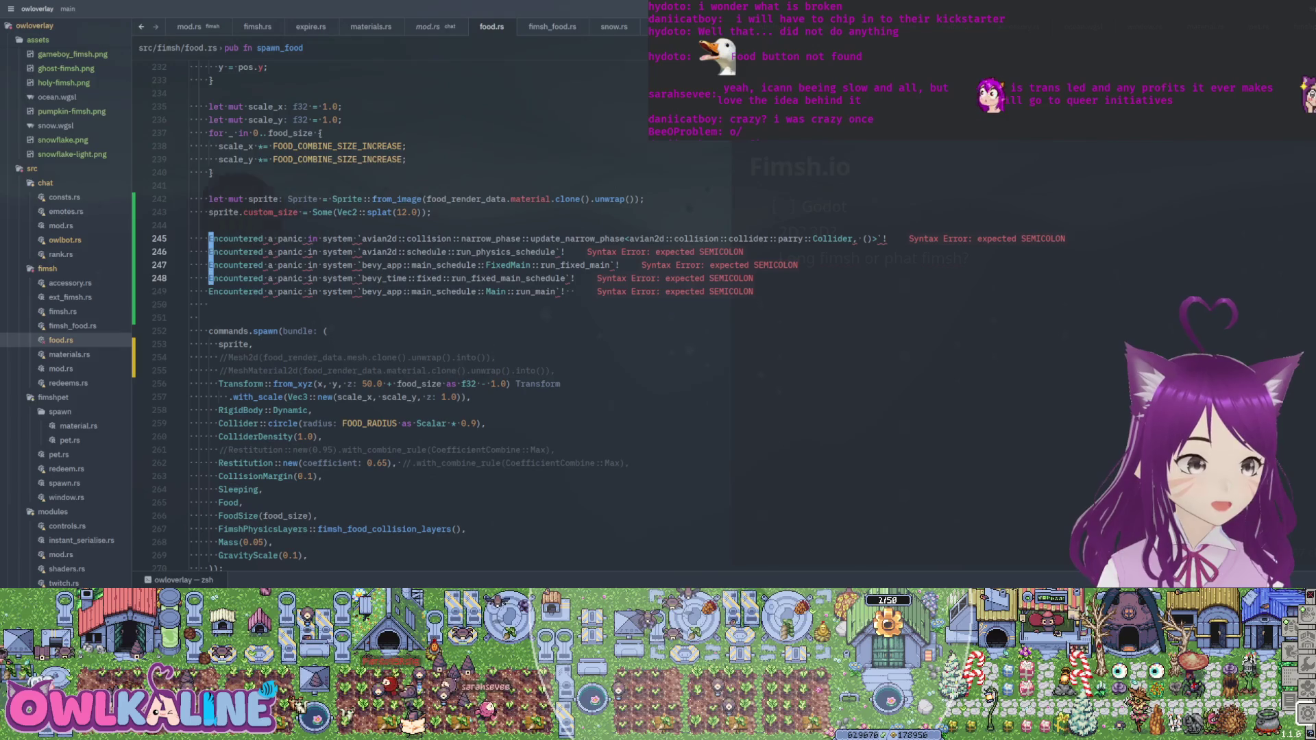
pyautogui.hotkey('ctrl', 'alt', 'Down')
pyautogui.write('//')
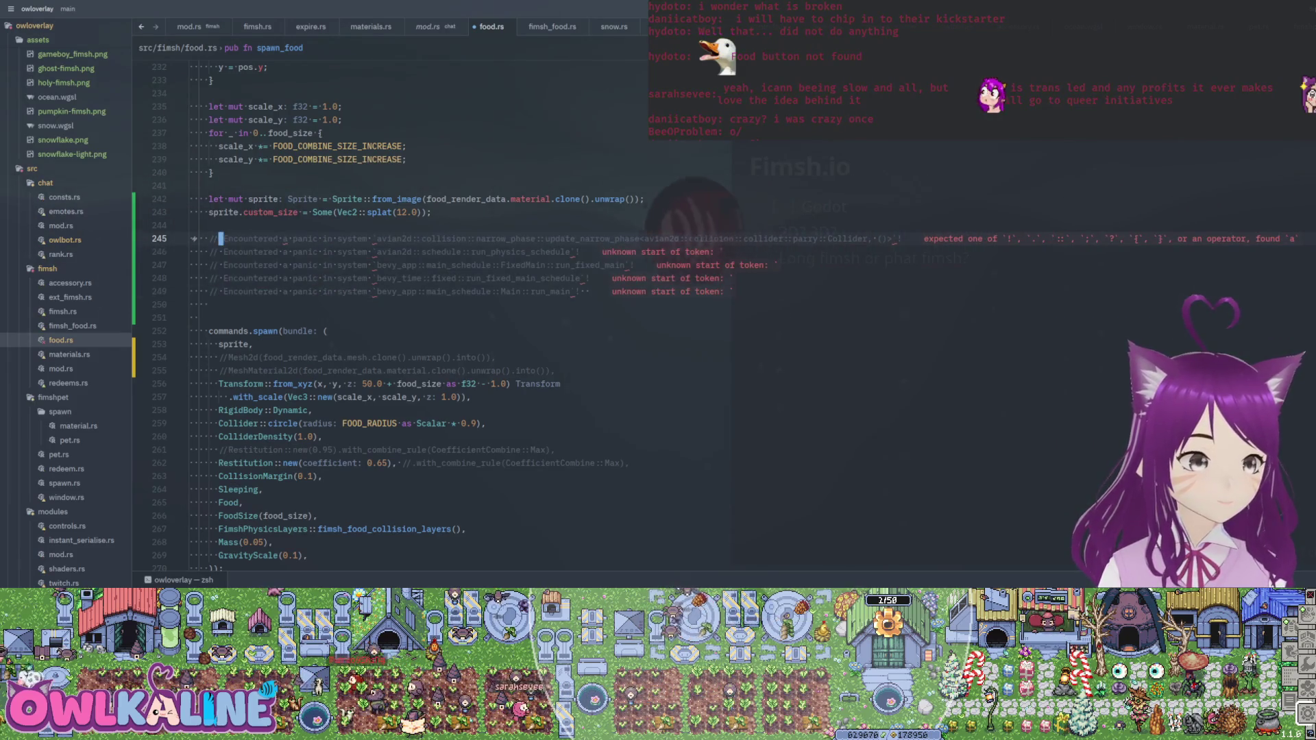
pyautogui.hotkey('ctrl', '=')
pyautogui.press('Escape')
pyautogui.press('Down')
pyautogui.press('Home')
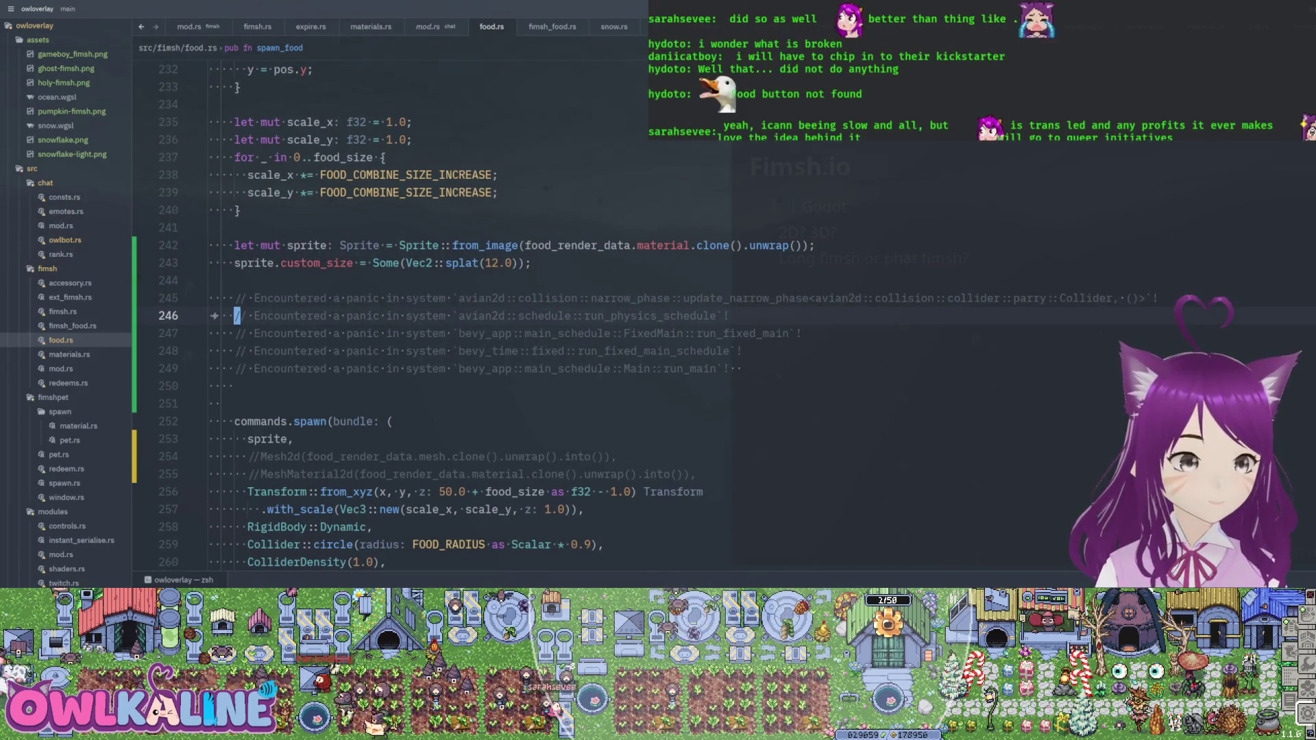
pyautogui.hotkey('ctrl', 's')
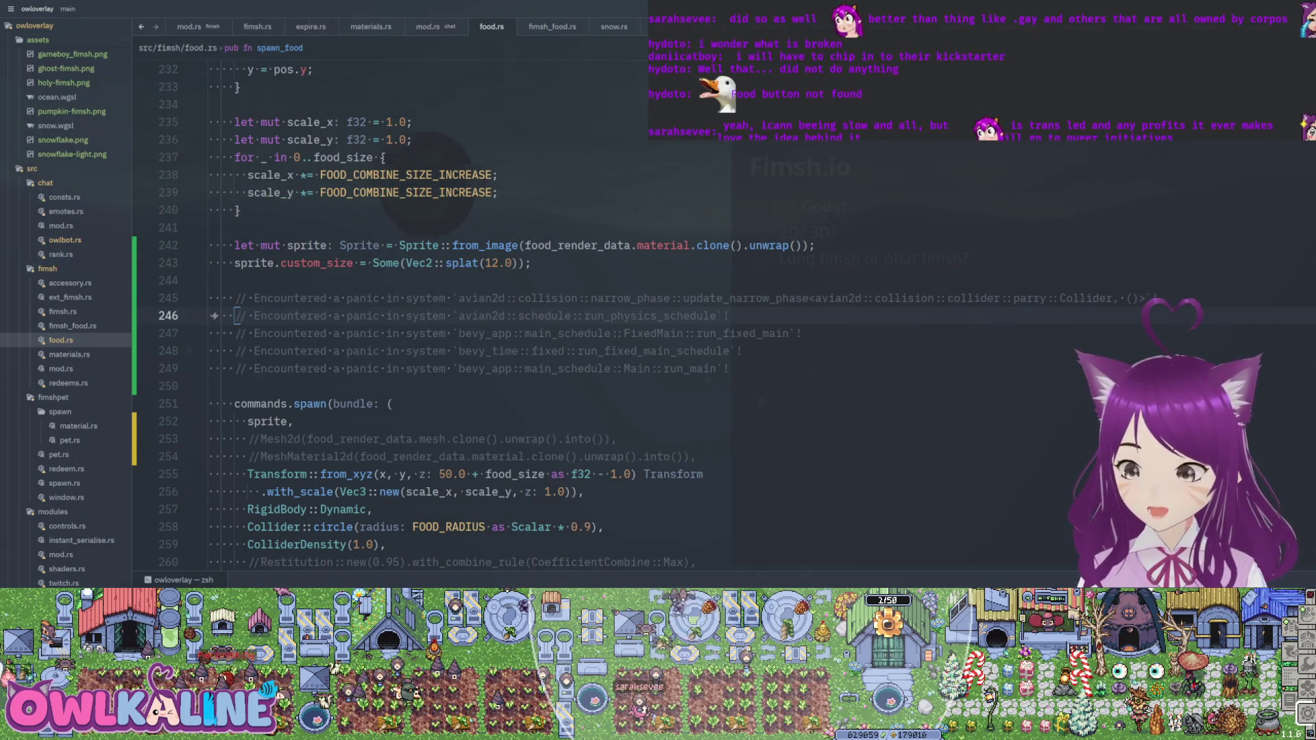
# - Inspect the commented panic messages, selecting the run_physics_schedule and run_fixed_main_schedule parts
pyautogui.click(537, 315)
pyautogui.press('k')
pyautogui.press('k')
pyautogui.moveTo(448, 298)
pyautogui.mouseDown()
pyautogui.moveTo(583, 301)
pyautogui.moveTo(619, 274)
pyautogui.moveTo(644, 299)
pyautogui.moveTo(1094, 296)
pyautogui.mouseUp()
pyautogui.moveTo(491, 315); pyautogui.dragTo(711, 317)
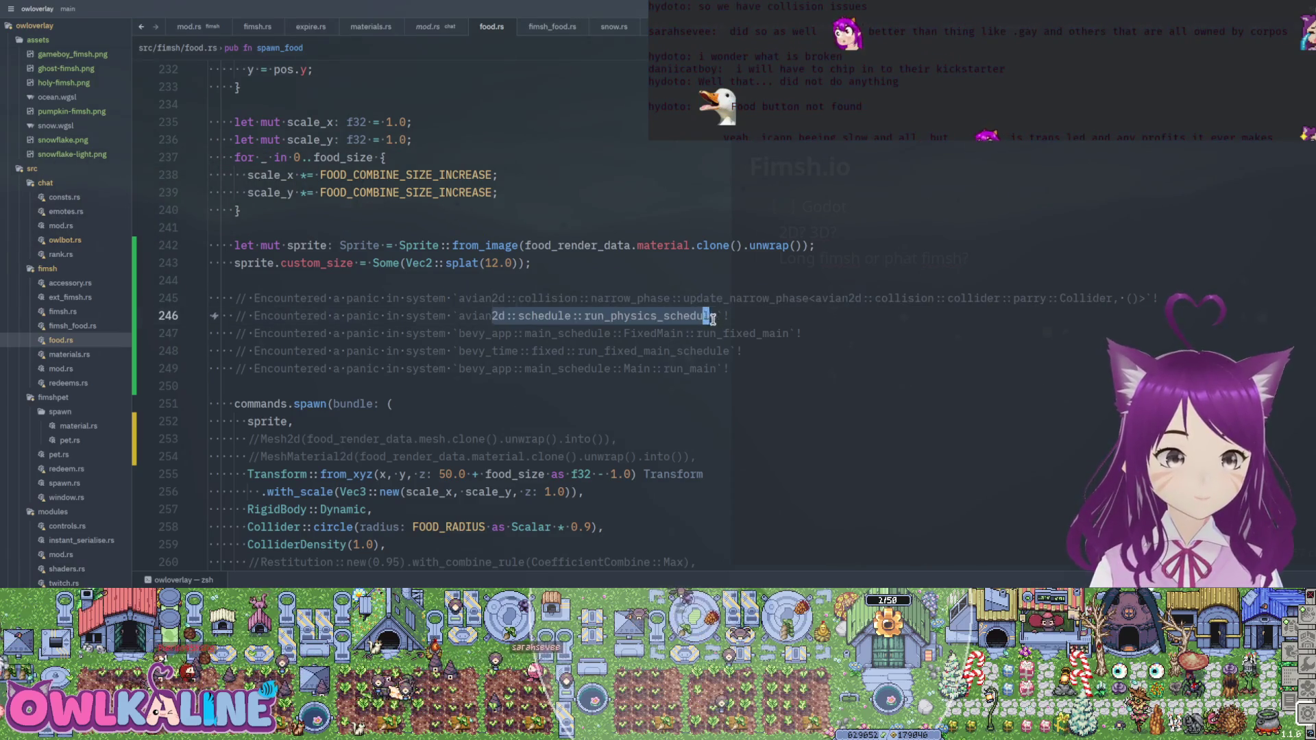
pyautogui.moveTo(573, 333); pyautogui.dragTo(795, 333)
pyautogui.click(587, 351)
pyautogui.doubleClick(587, 351)
pyautogui.moveTo(505, 368); pyautogui.dragTo(696, 368)
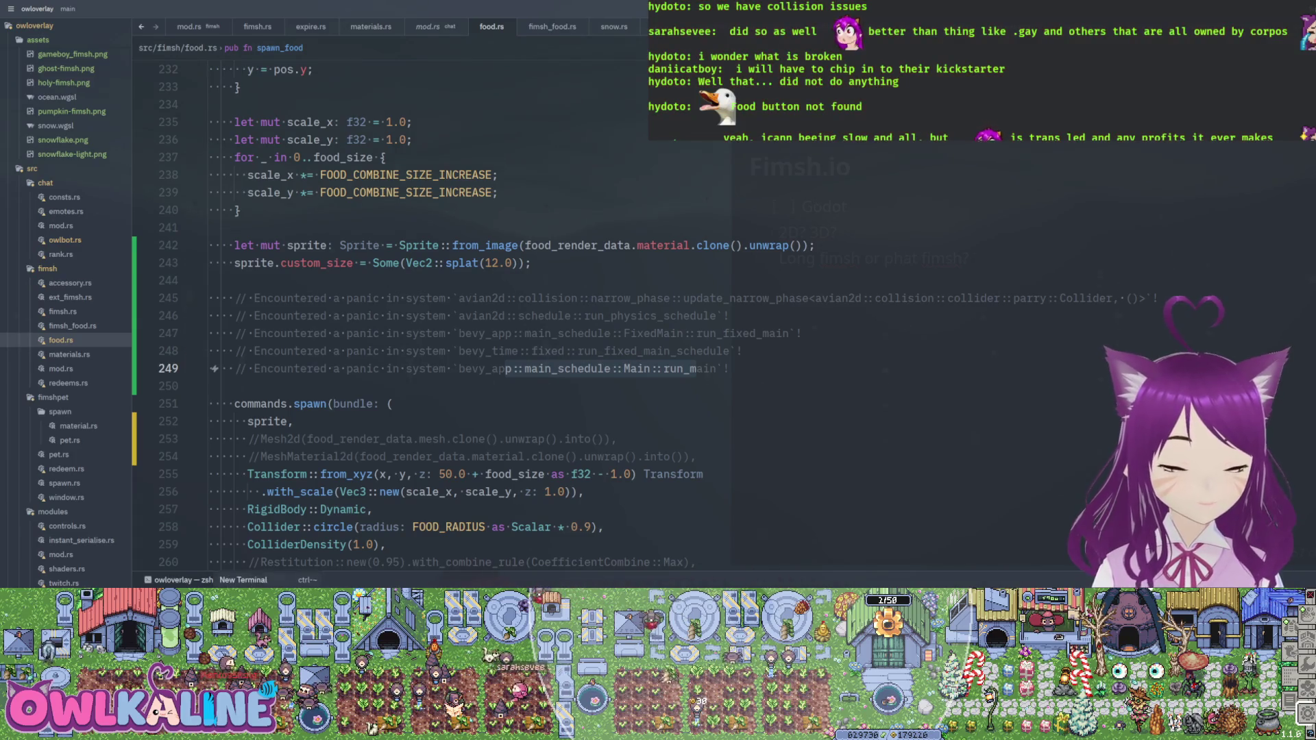
# - Paste the three-line main-thread island panic above the comments, save, and comment it out
pyautogui.click(305, 277)
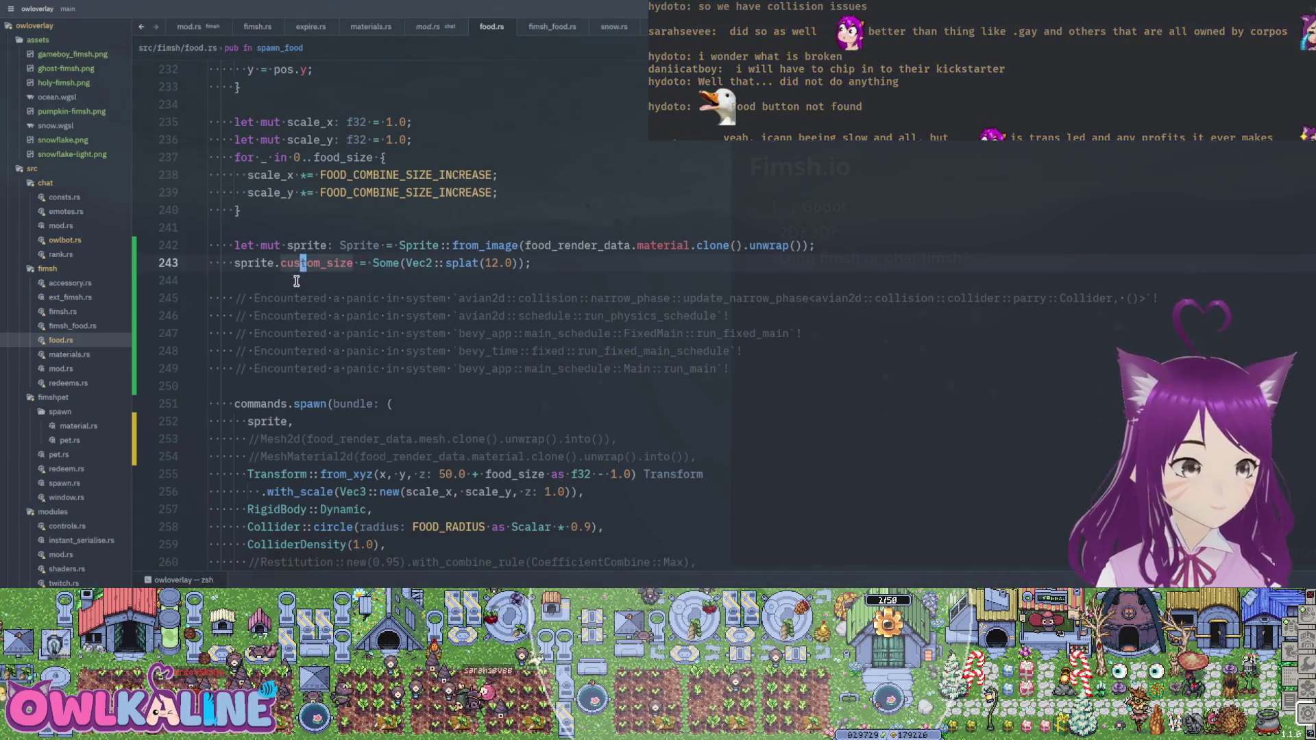
pyautogui.press('p')
pyautogui.hotkey('ctrl', 's')
pyautogui.press('C')
pyautogui.press('C')
pyautogui.hotkey('ctrl', '/')
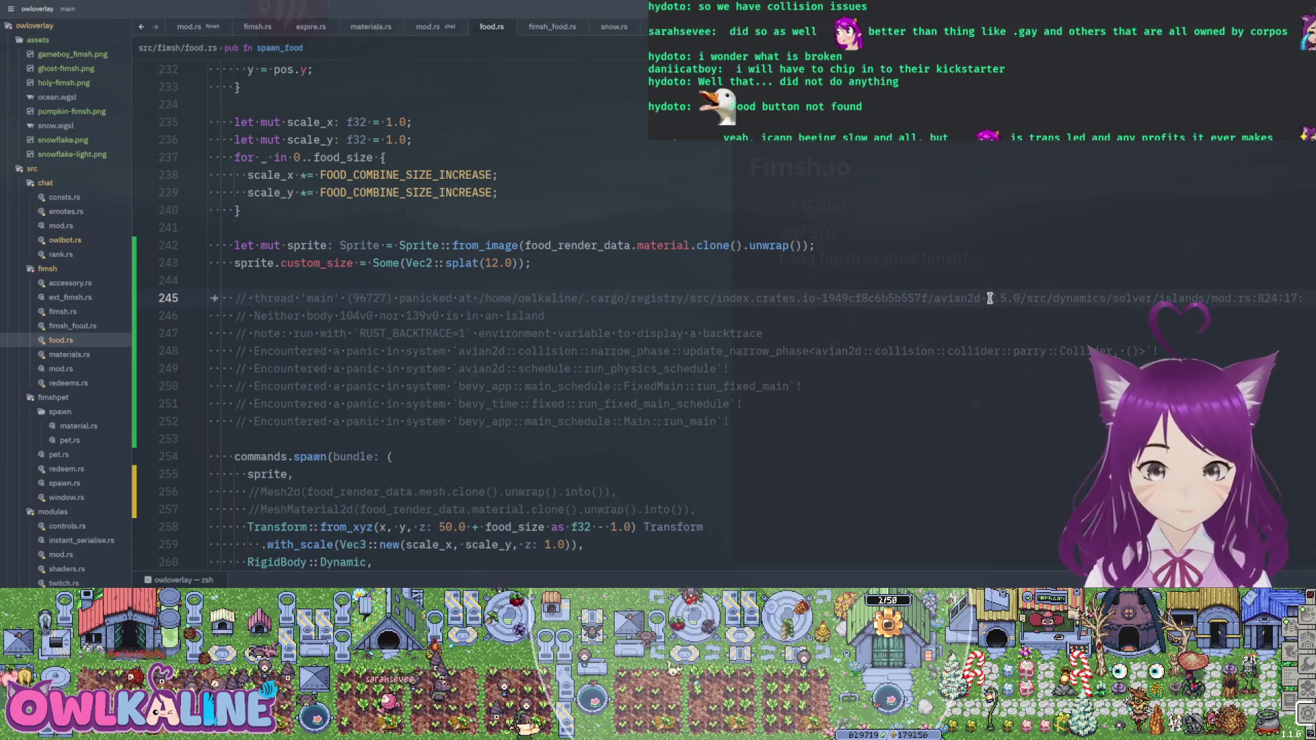
pyautogui.click(1160, 298)
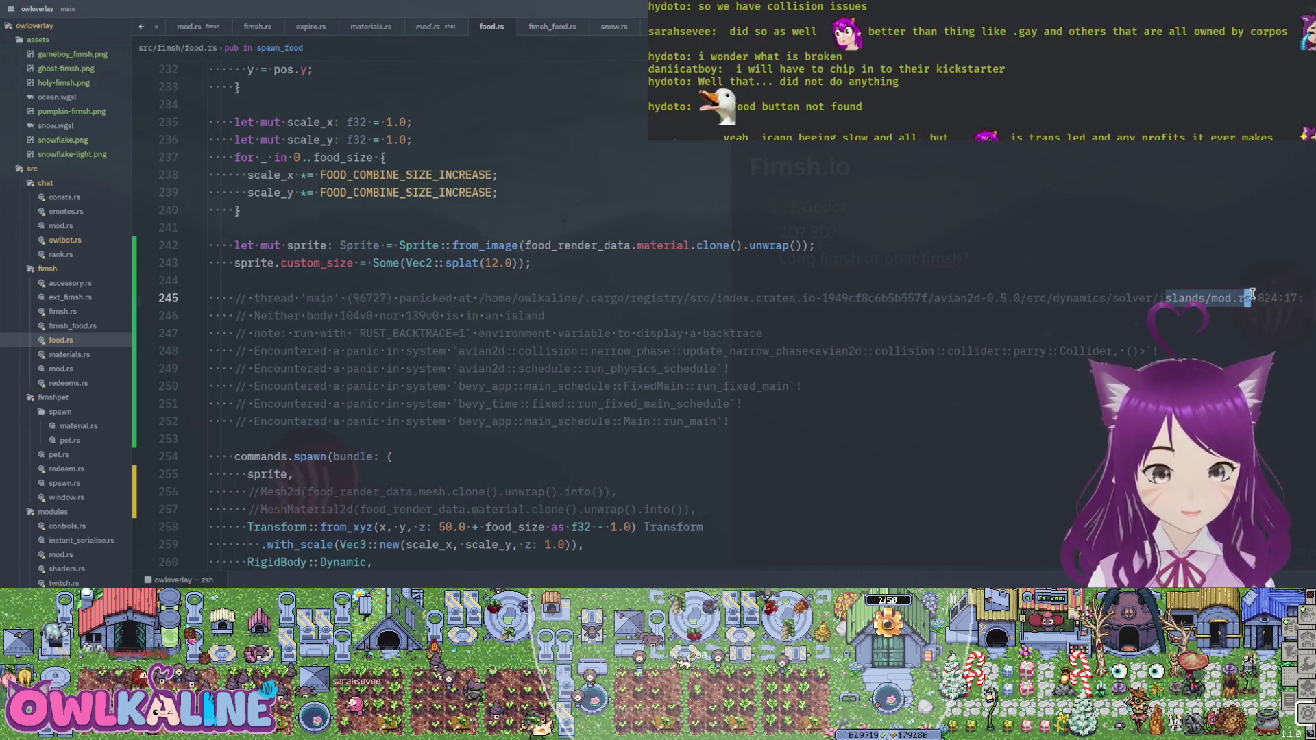
pyautogui.moveTo(236, 315); pyautogui.dragTo(449, 314)
pyautogui.doubleClick(528, 315)
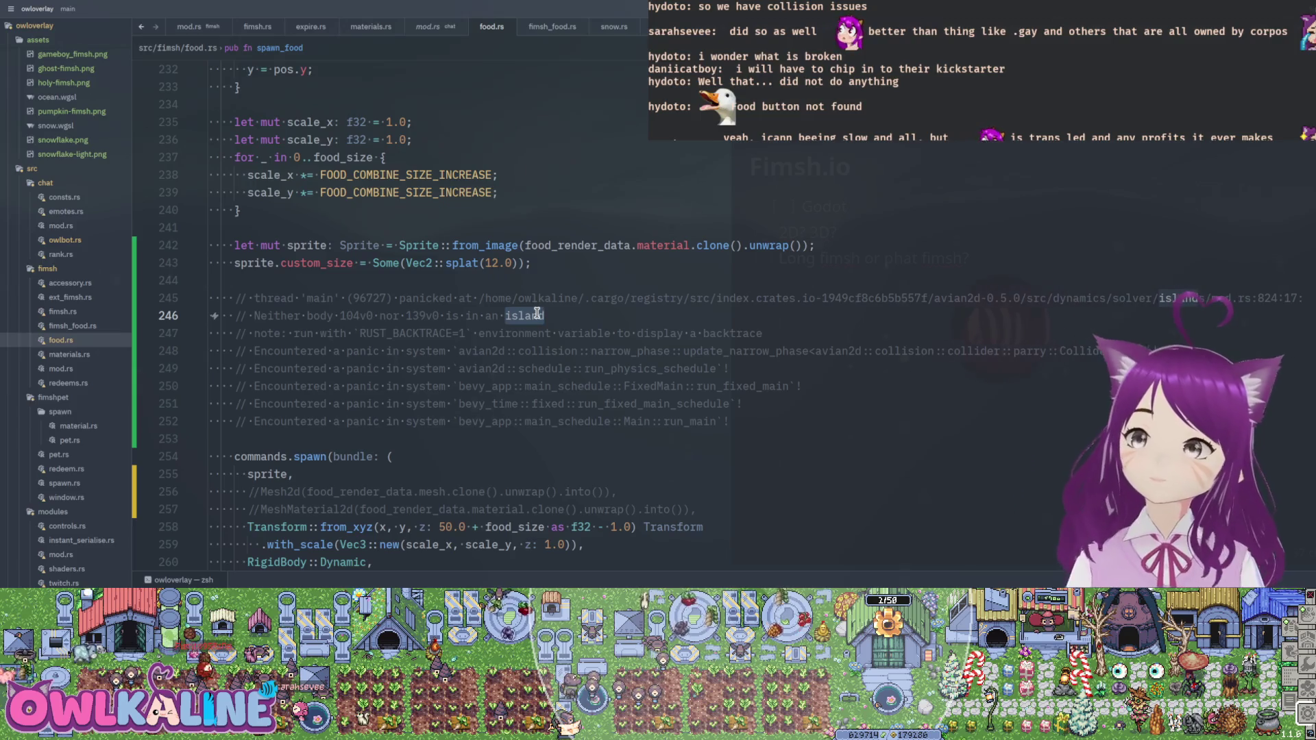
pyautogui.press('Up')
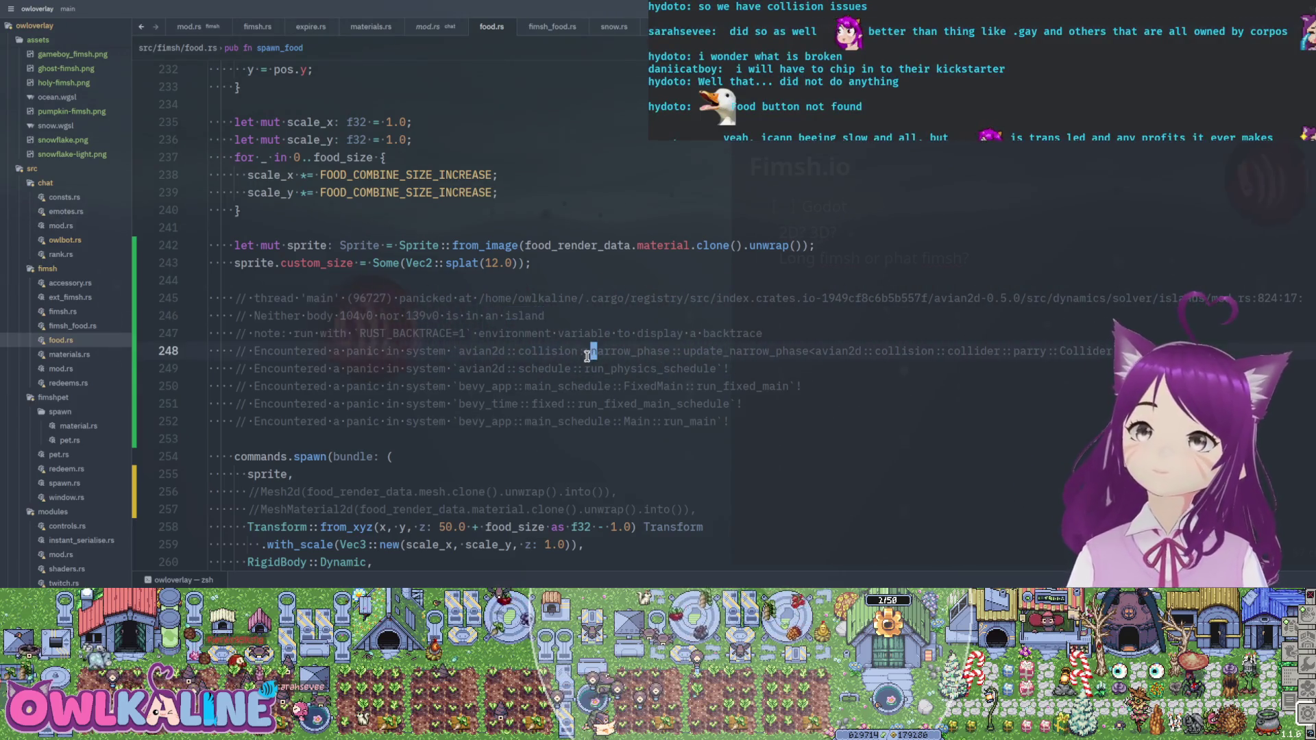
pyautogui.doubleClick(537, 317)
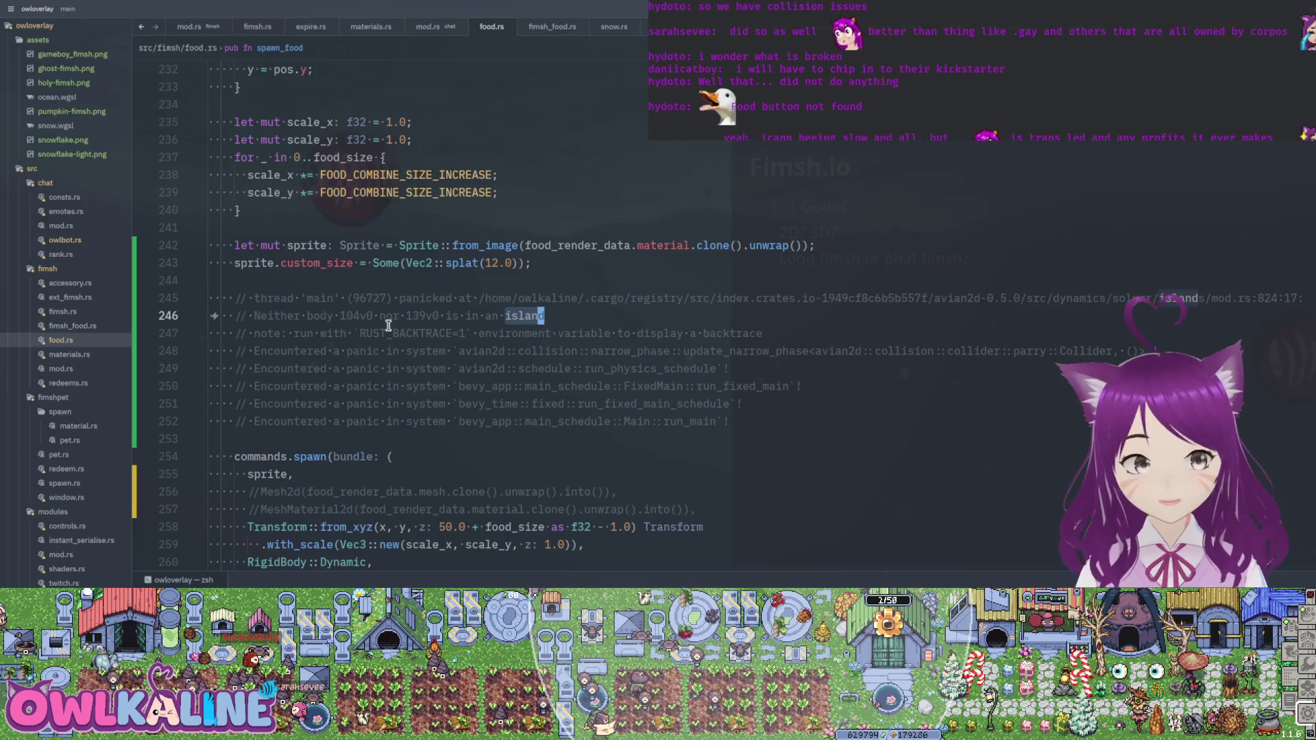
pyautogui.moveTo(259, 315); pyautogui.dragTo(523, 315)
pyautogui.doubleClick(527, 315)
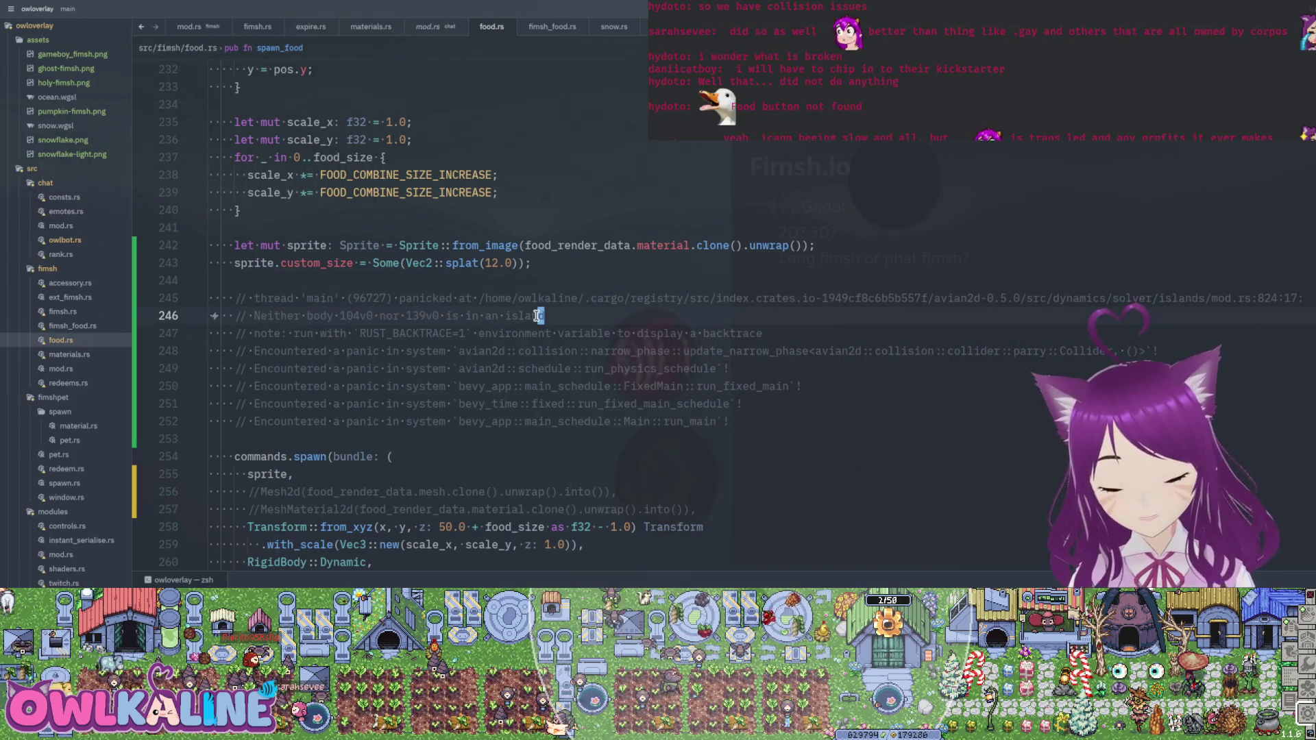
pyautogui.scroll(-3, 568, 343)
pyautogui.scroll(-3, 568, 343)
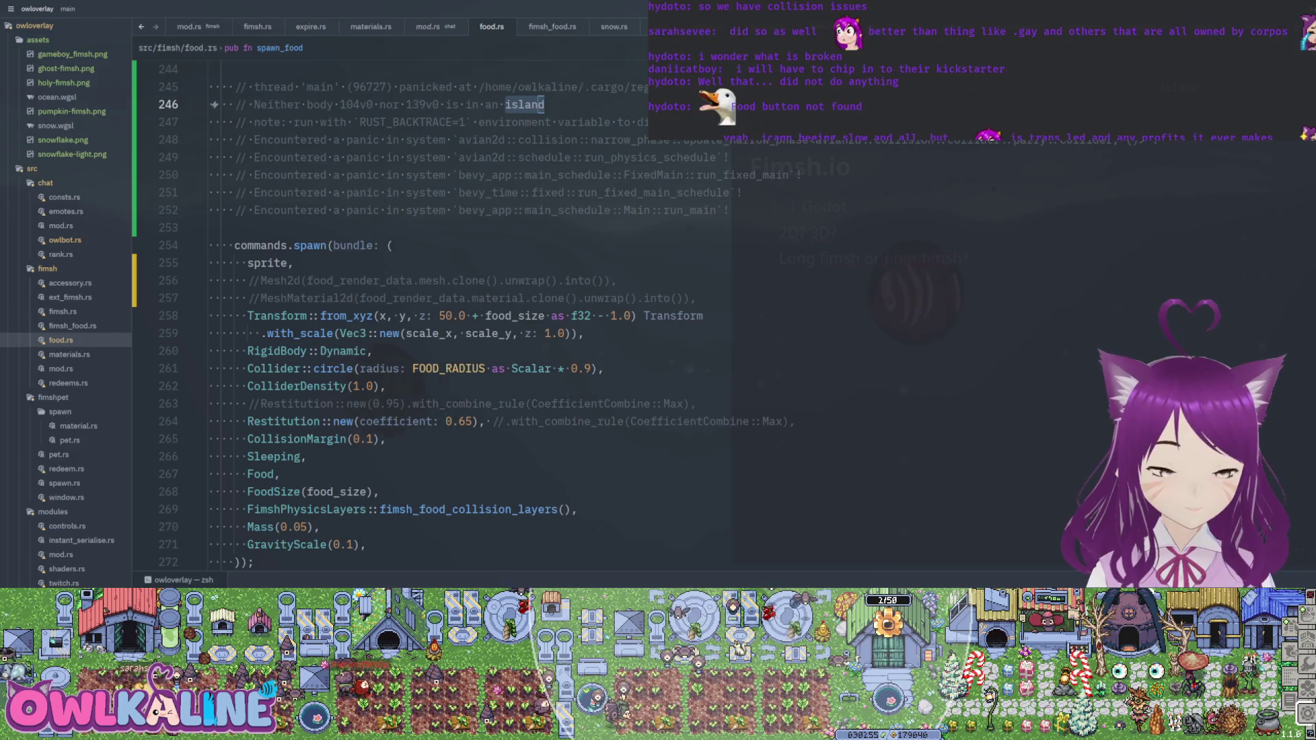
pyautogui.moveTo(295, 455)
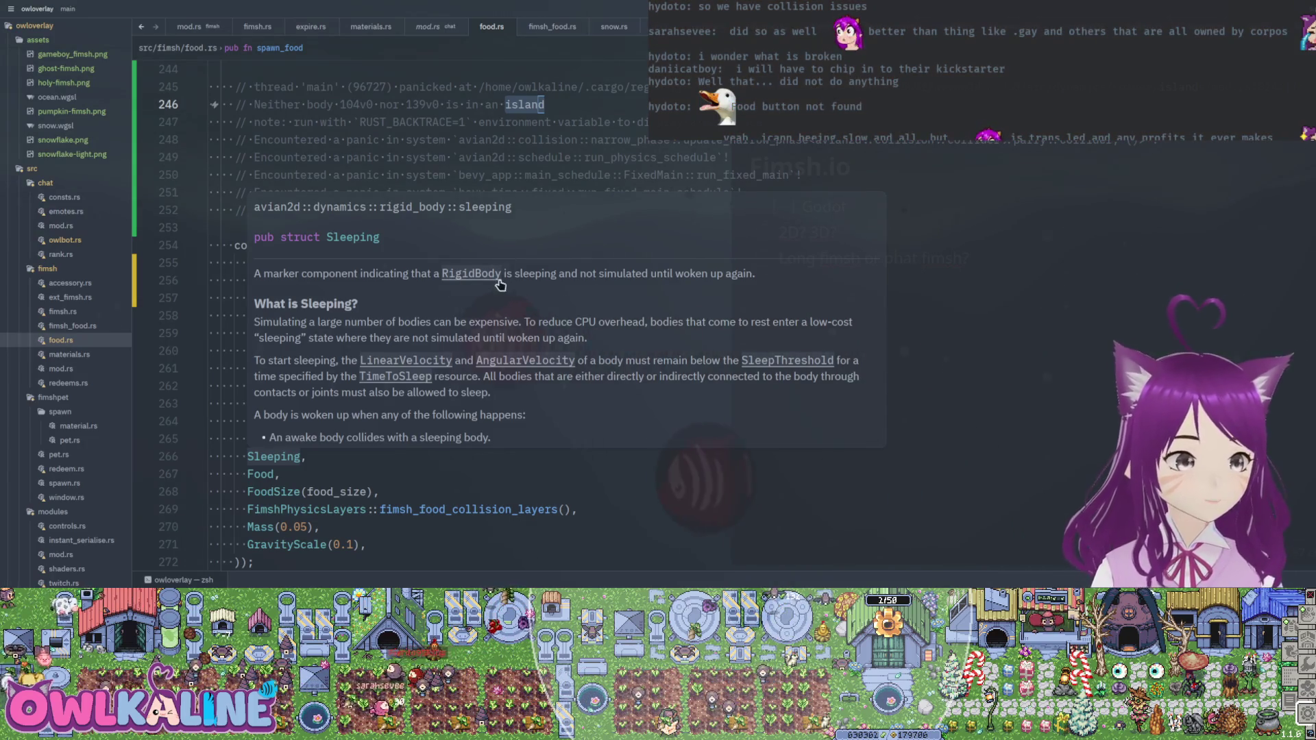
pyautogui.scroll(-2, 493, 295)
pyautogui.scroll(-8, 506, 305)
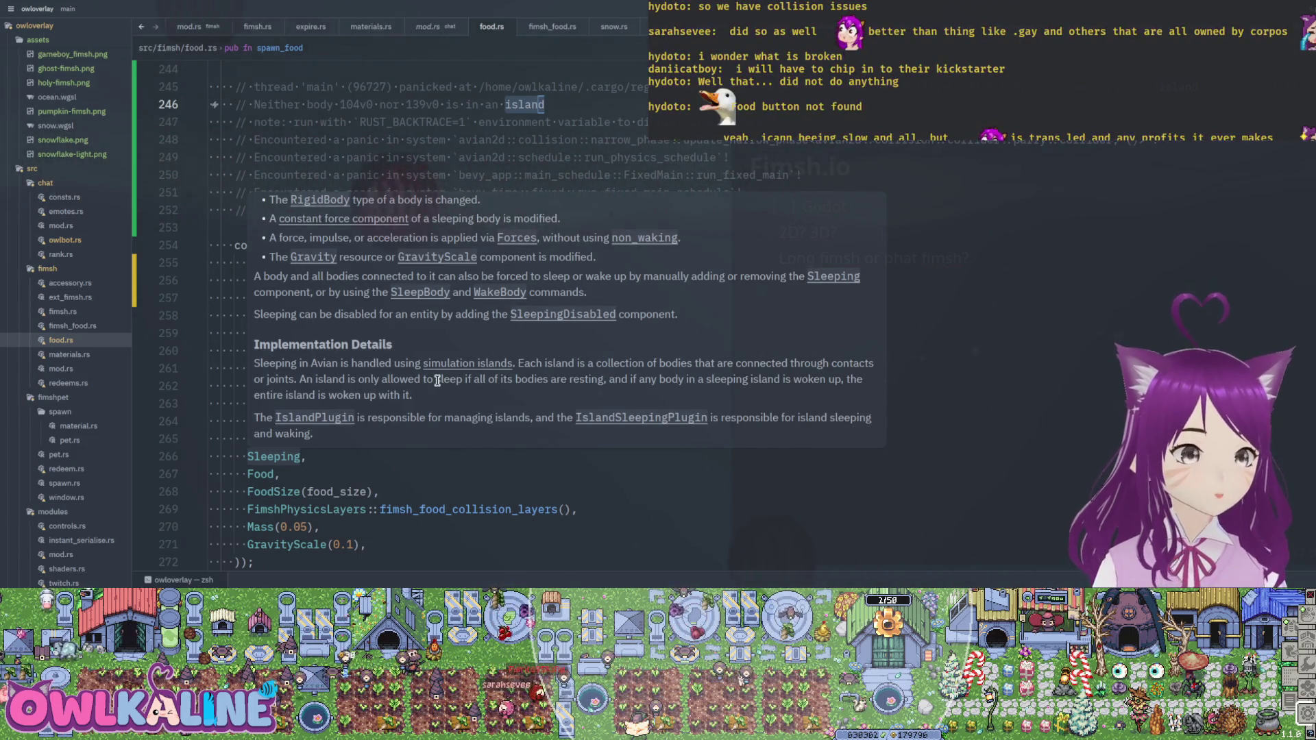
pyautogui.press('Escape')
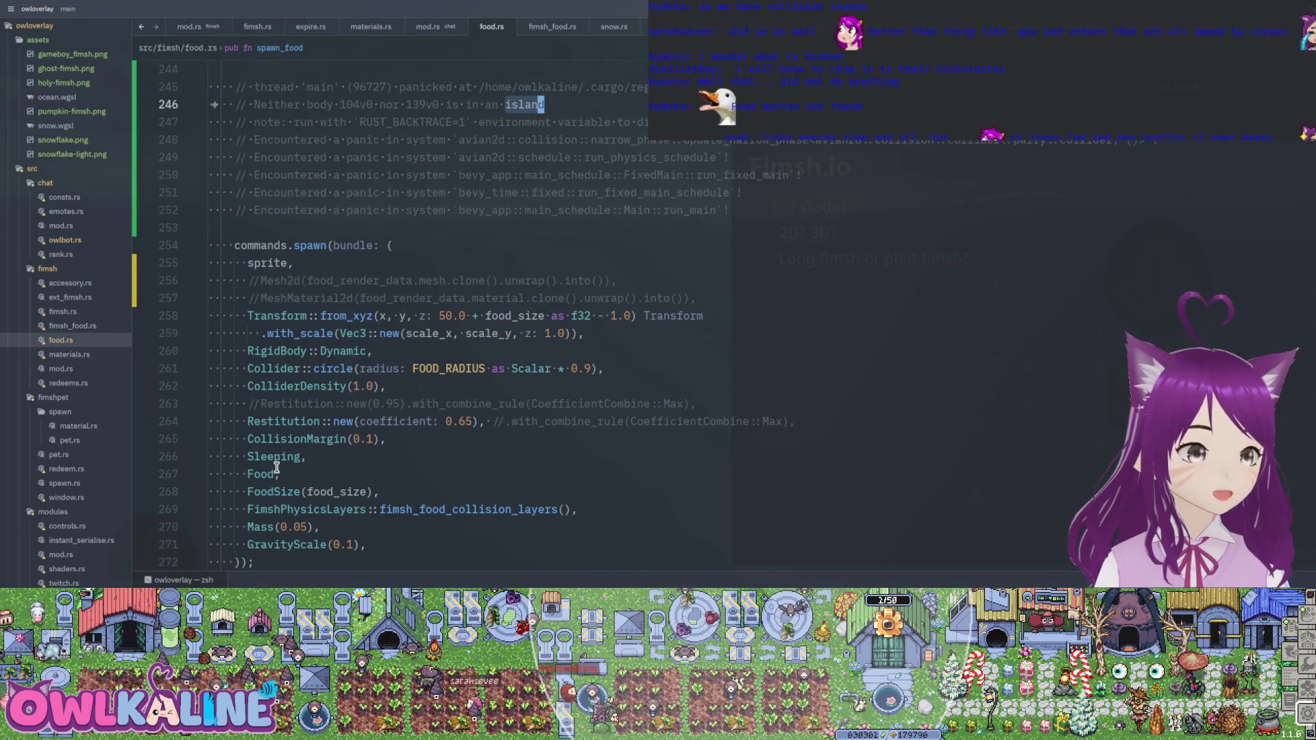
pyautogui.click(376, 491)
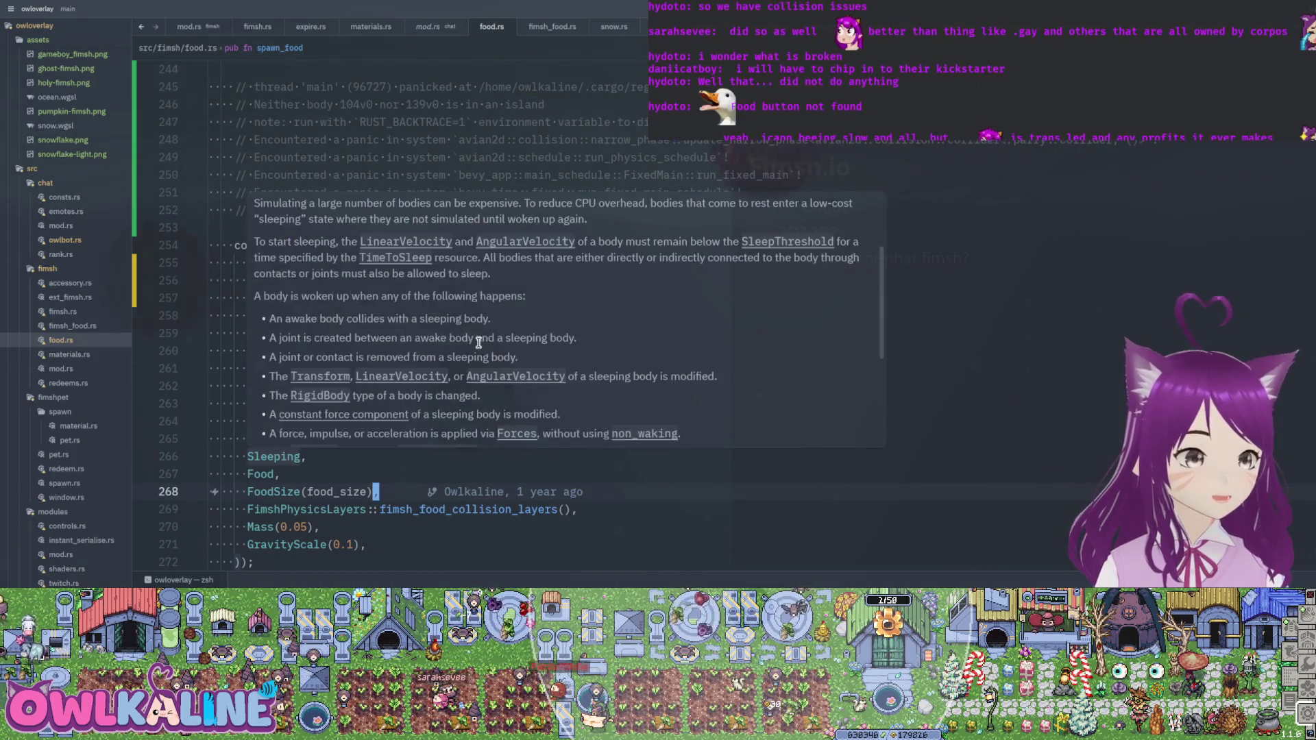
pyautogui.scroll(-5, 478, 342)
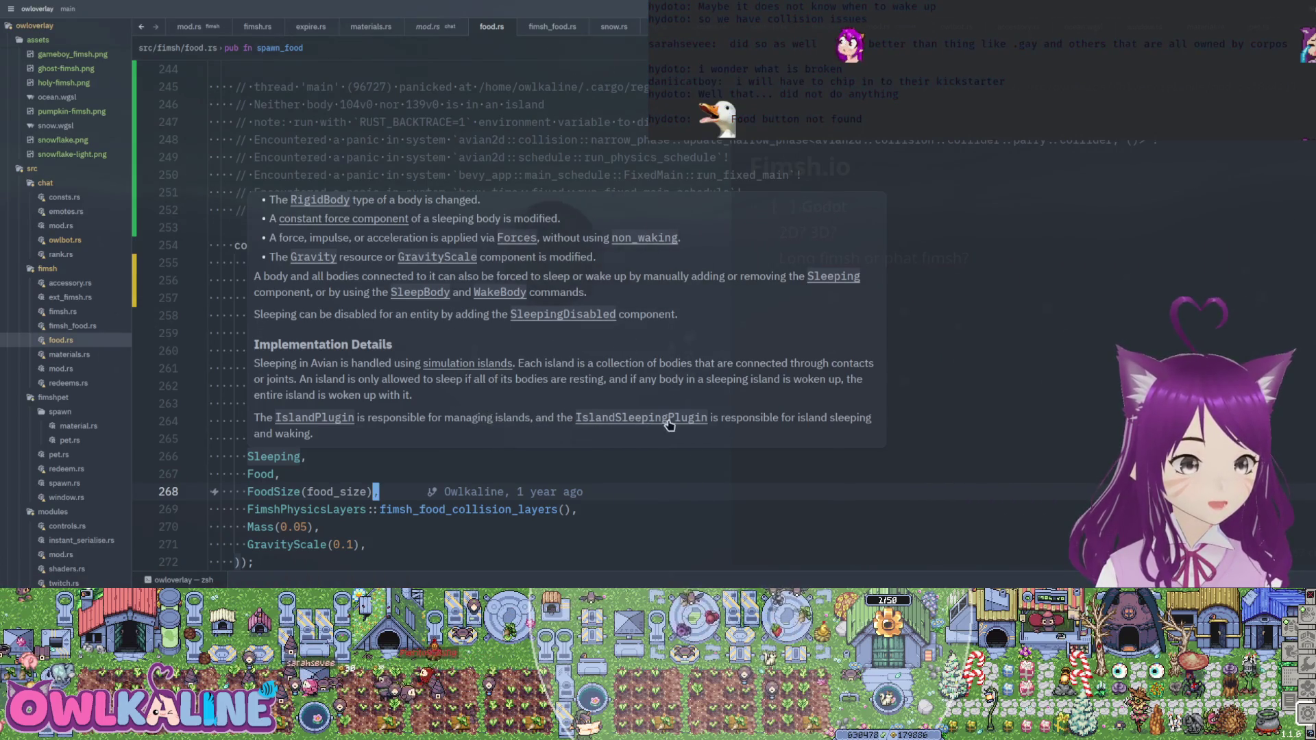
pyautogui.click(252, 438)
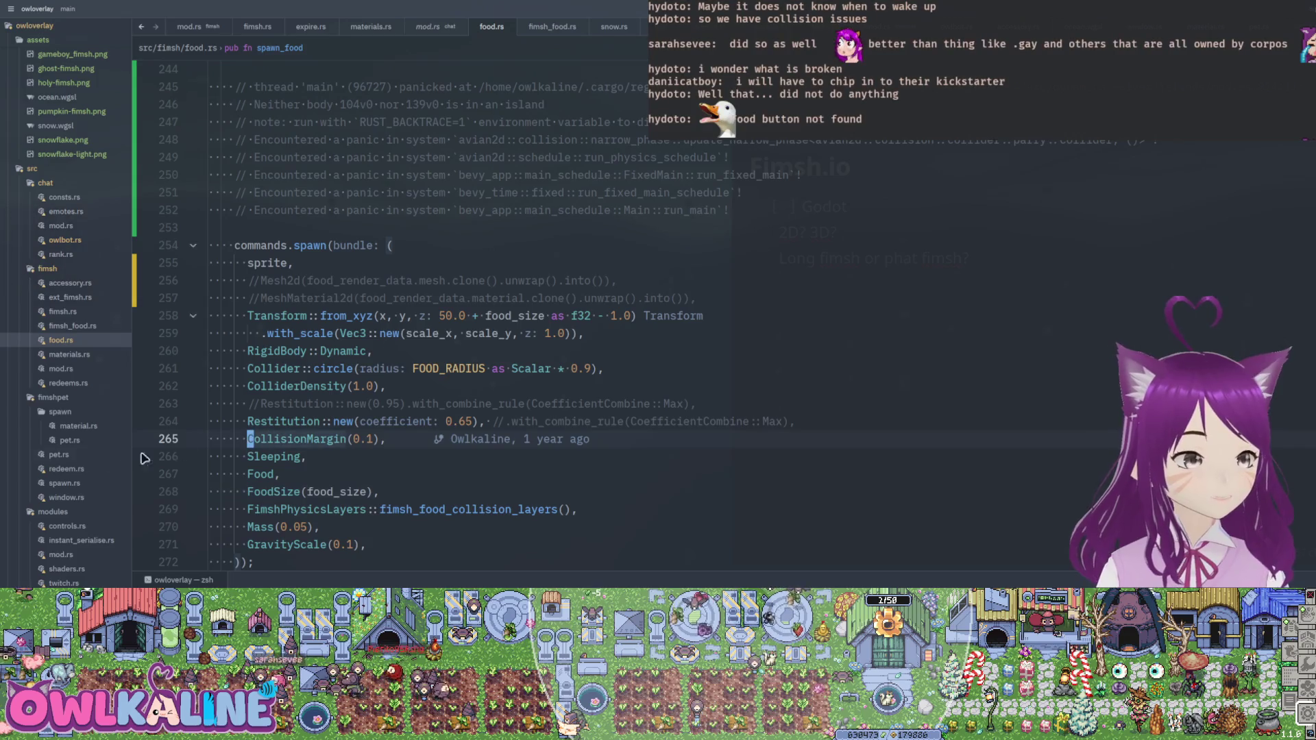
# - Comment out the Sleeping component line in the spawn bundle with //
pyautogui.press('Down')
pyautogui.write('//')
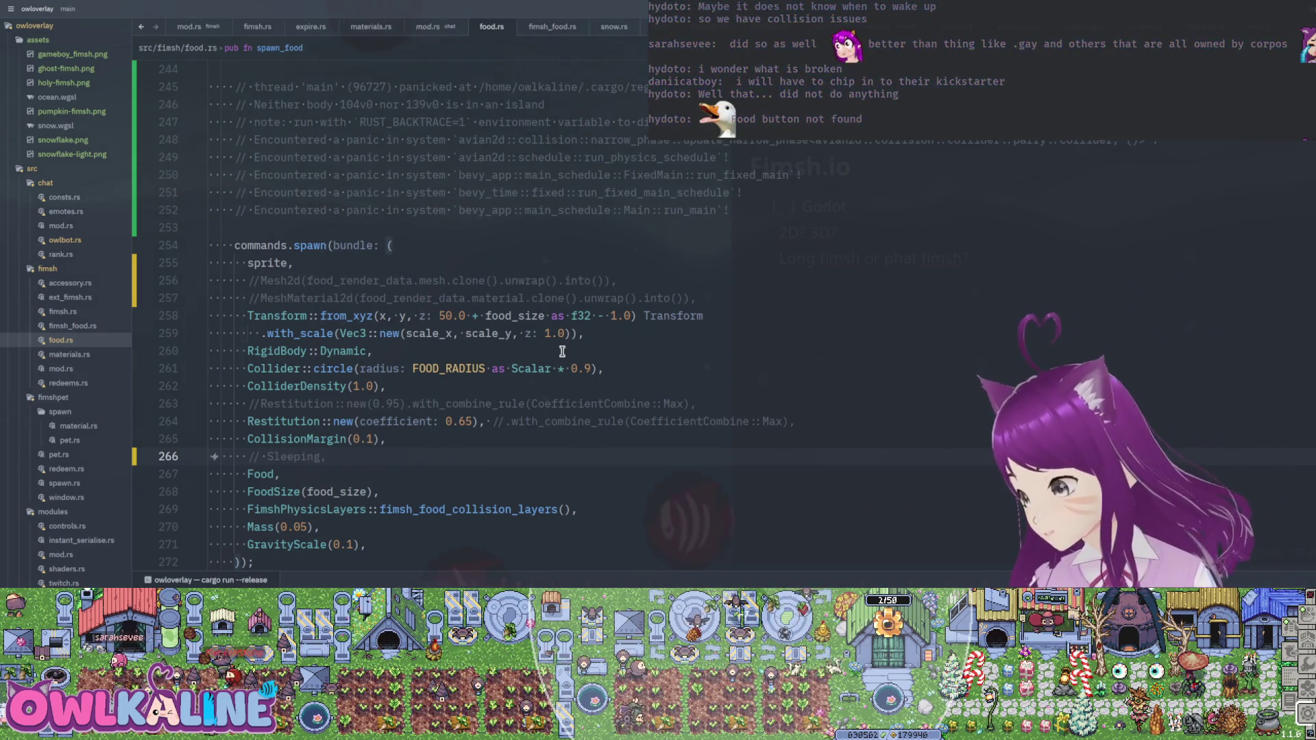
pyautogui.scroll(2, 373, 228)
pyautogui.moveTo(322, 210); pyautogui.dragTo(514, 209)
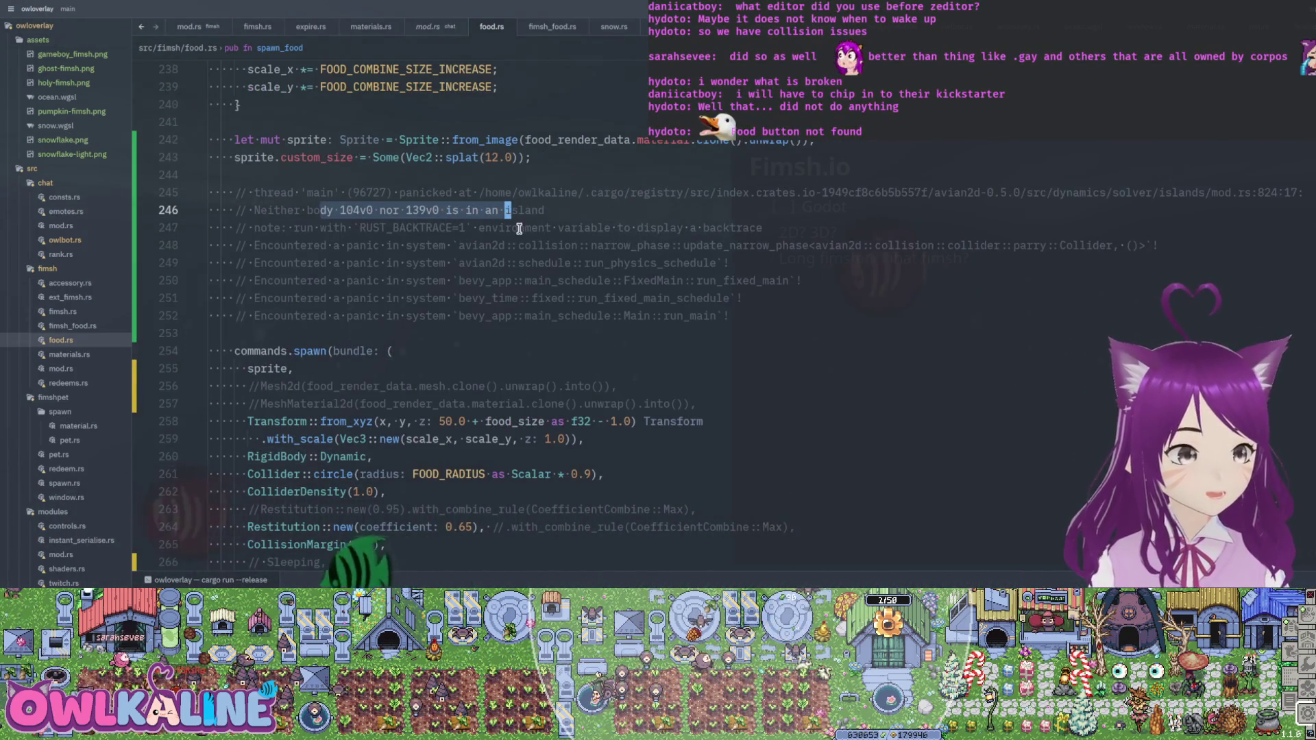
pyautogui.click(545, 196)
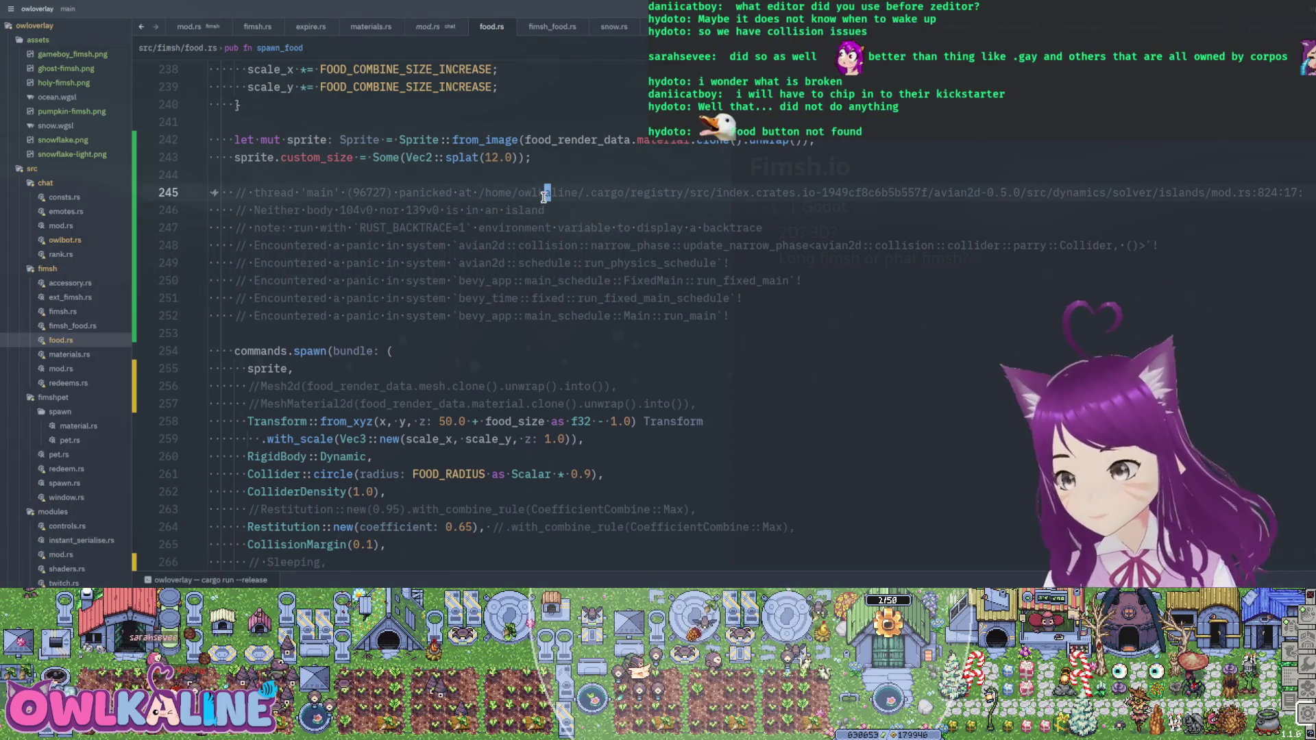